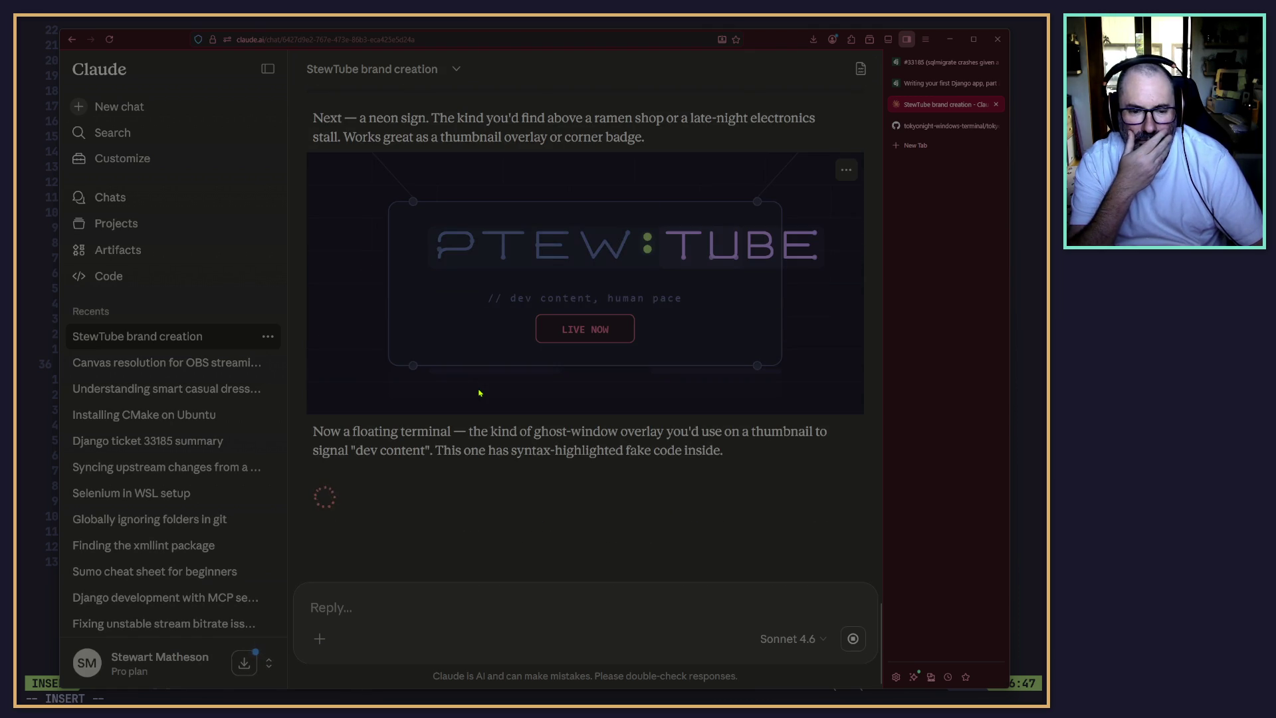
Scroll through the transit map's four-line Python/DevOps/AI/CLI legend and the four-asset StewTube summary.
scroll(496, 462, "up", 3)
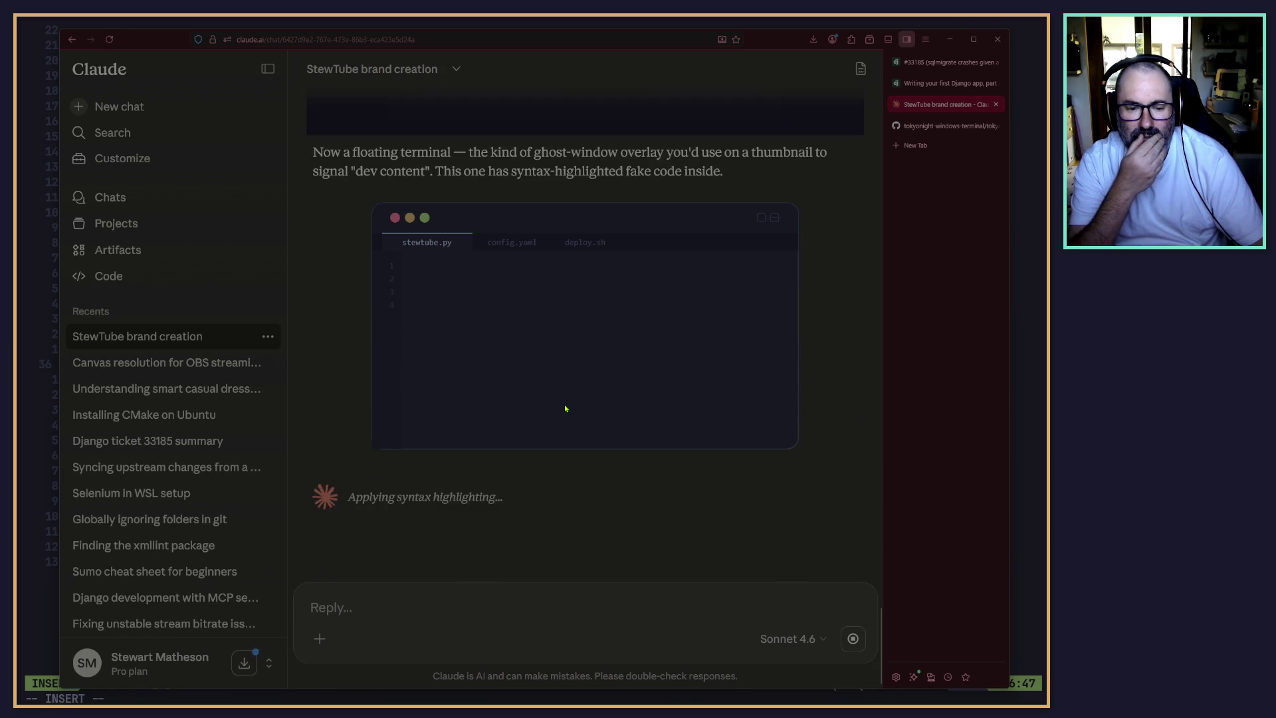
scroll(568, 408, "up", 2)
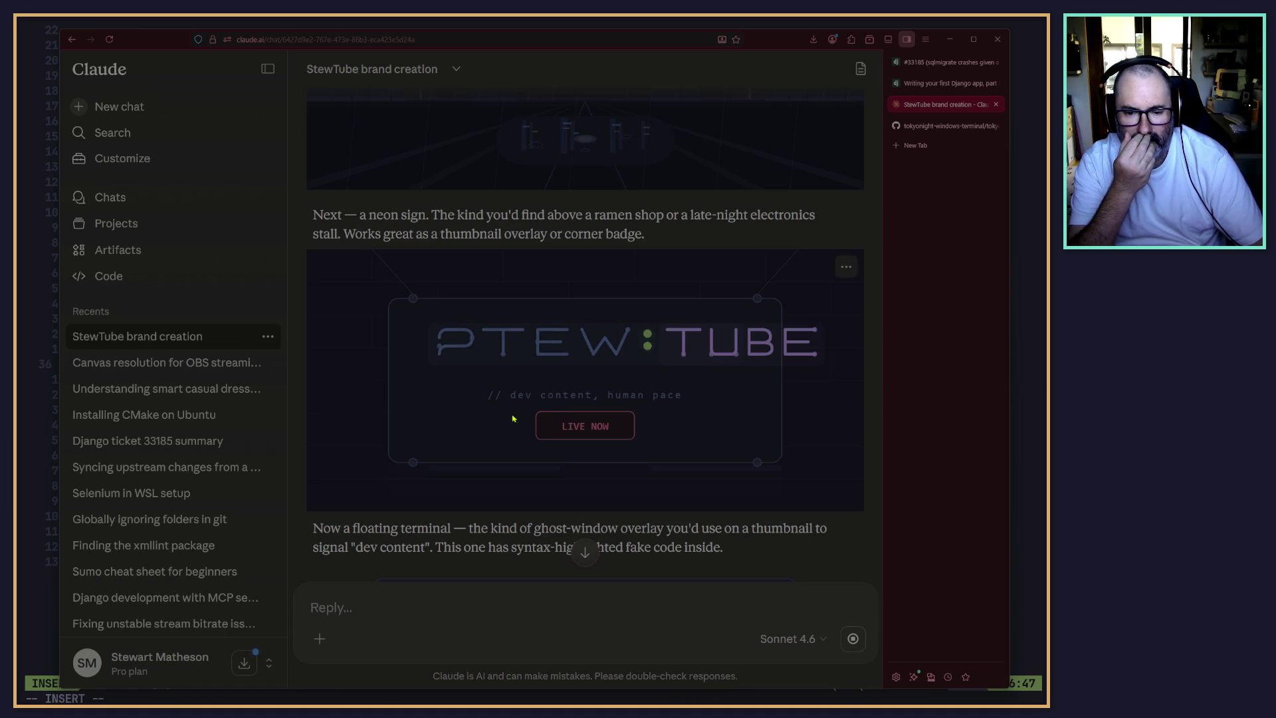
scroll(492, 428, "down", 5)
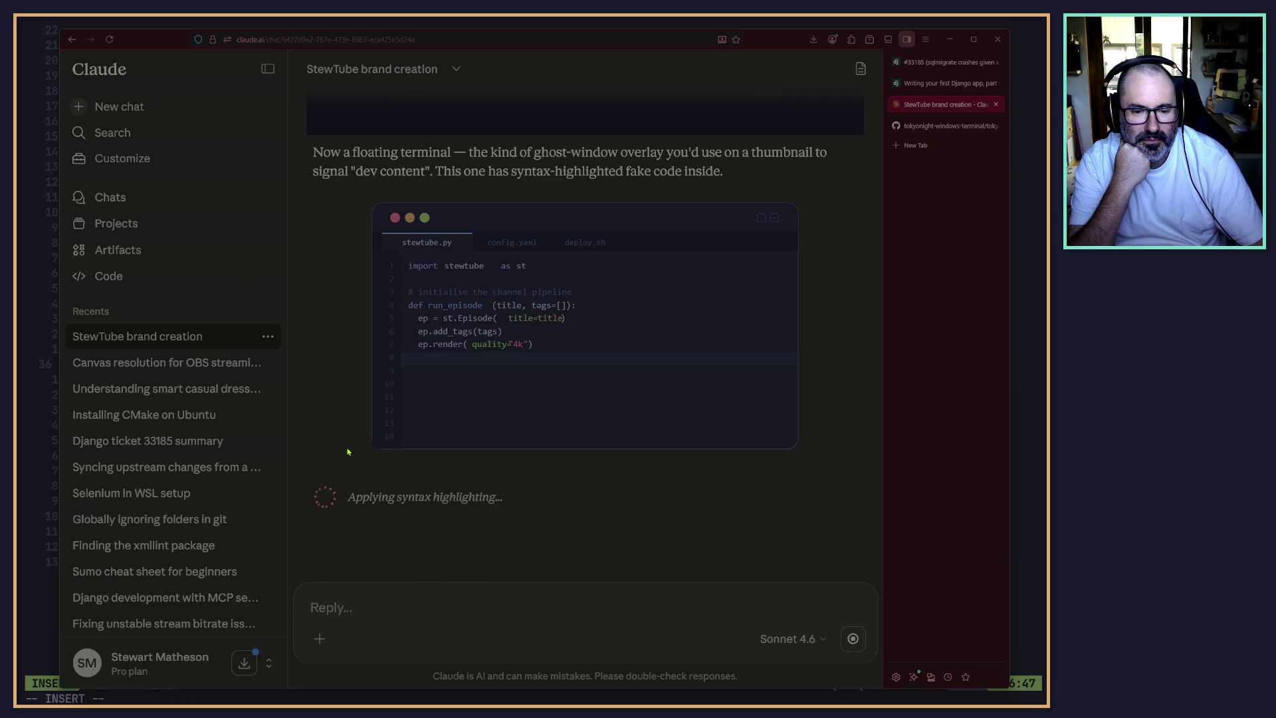
scroll(364, 442, "up", 15)
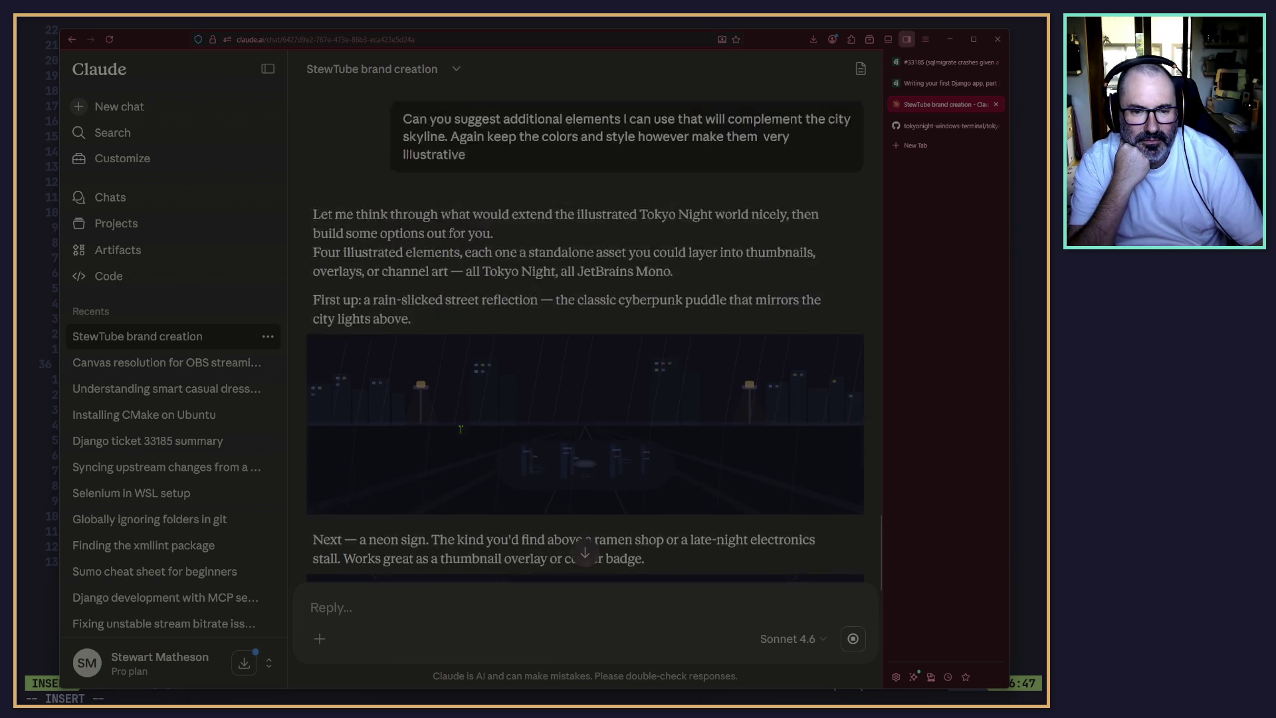
scroll(399, 456, "down", 3)
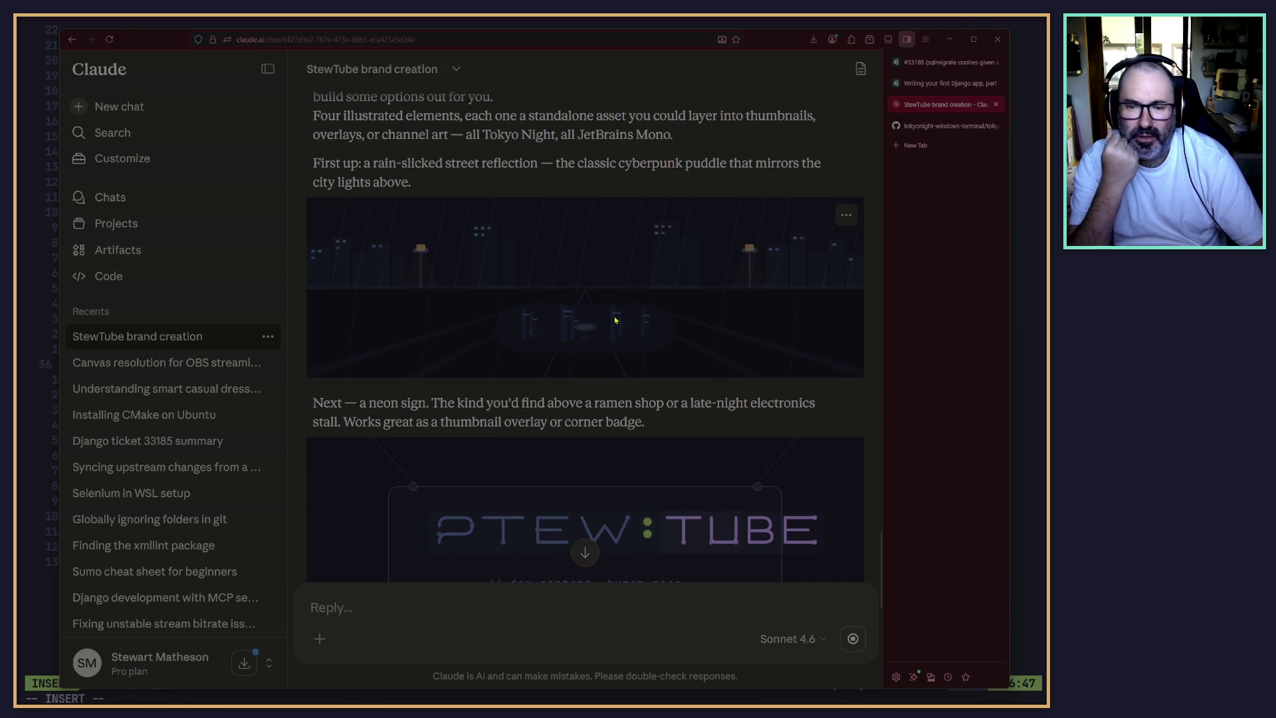
scroll(647, 322, "down", 4)
scroll(657, 327, "up", 4)
scroll(662, 399, "down", 8)
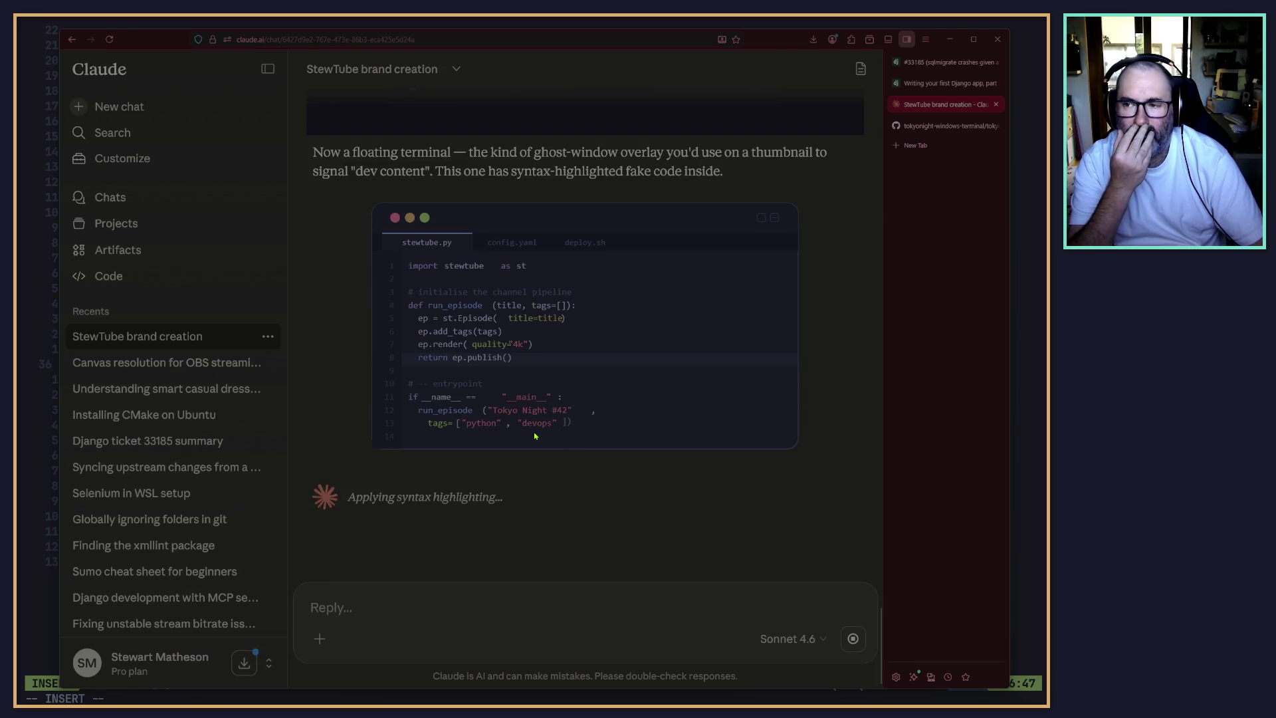
scroll(535, 436, "up", 12)
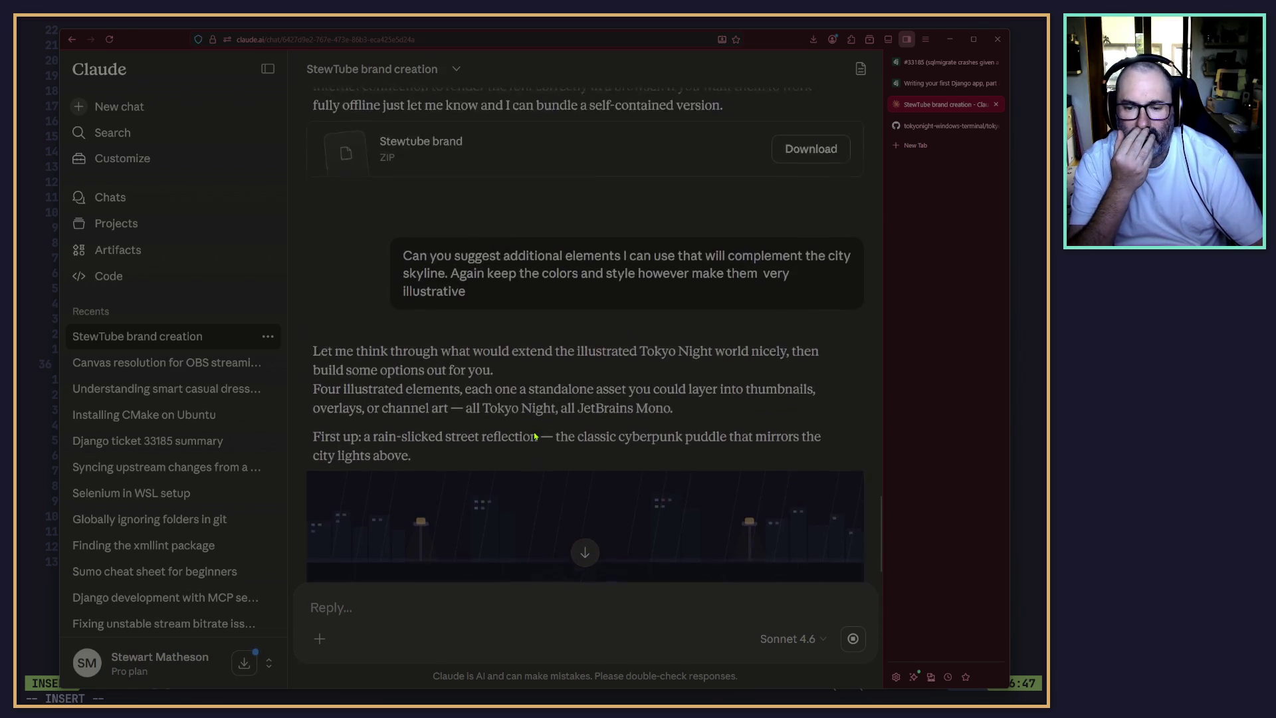
scroll(535, 436, "down", 4)
scroll(535, 436, "down", 7)
scroll(535, 436, "up", 6)
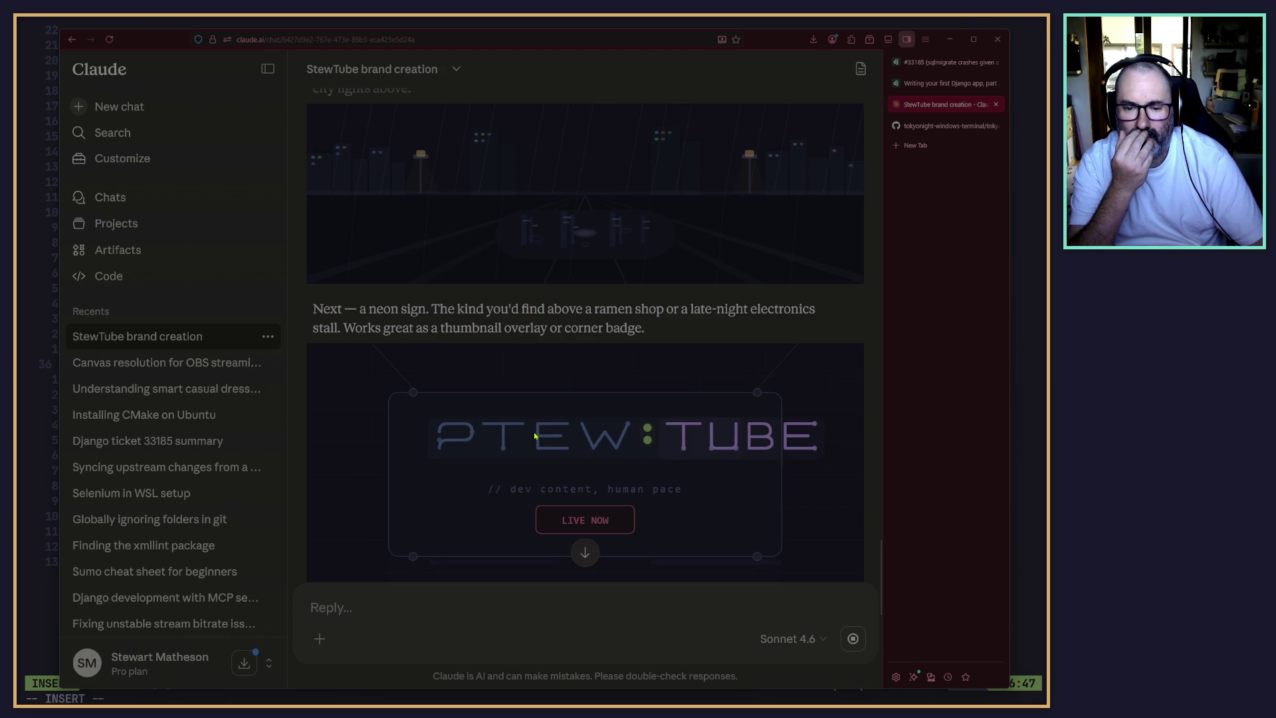
scroll(535, 436, "down", 3)
scroll(535, 433, "down", 9)
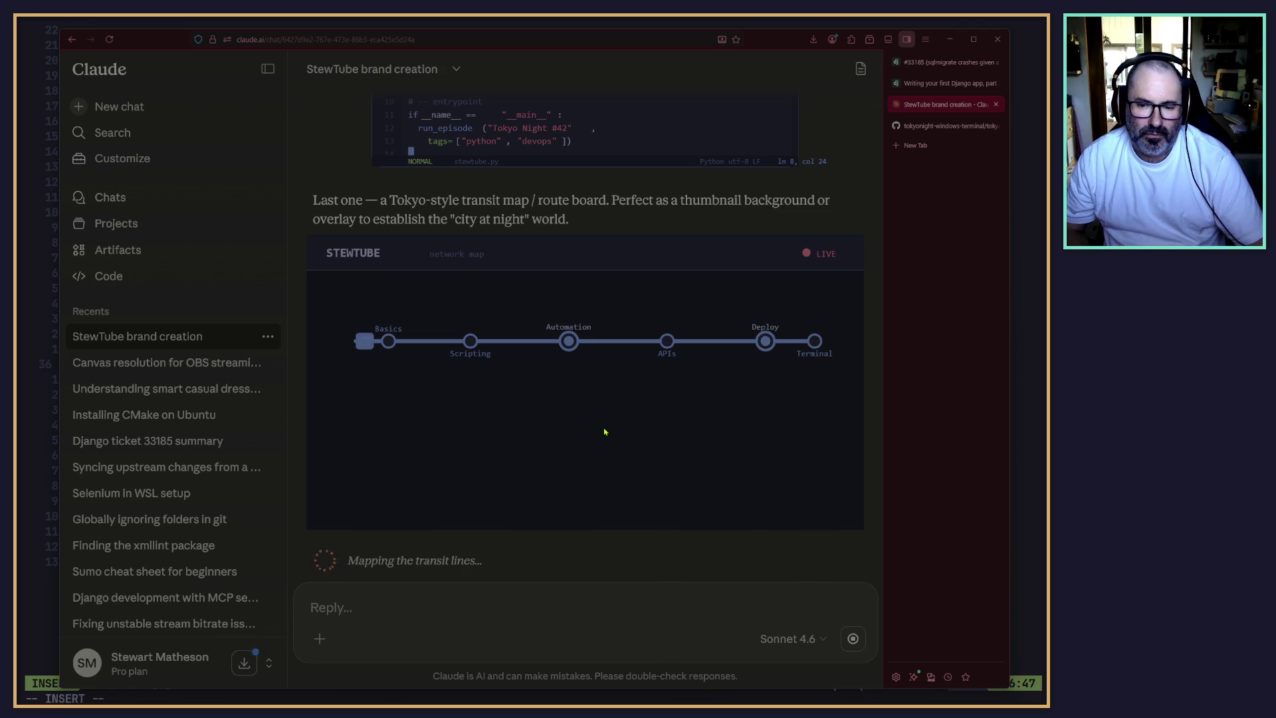
scroll(678, 404, "up", 4)
scroll(680, 404, "down", 5)
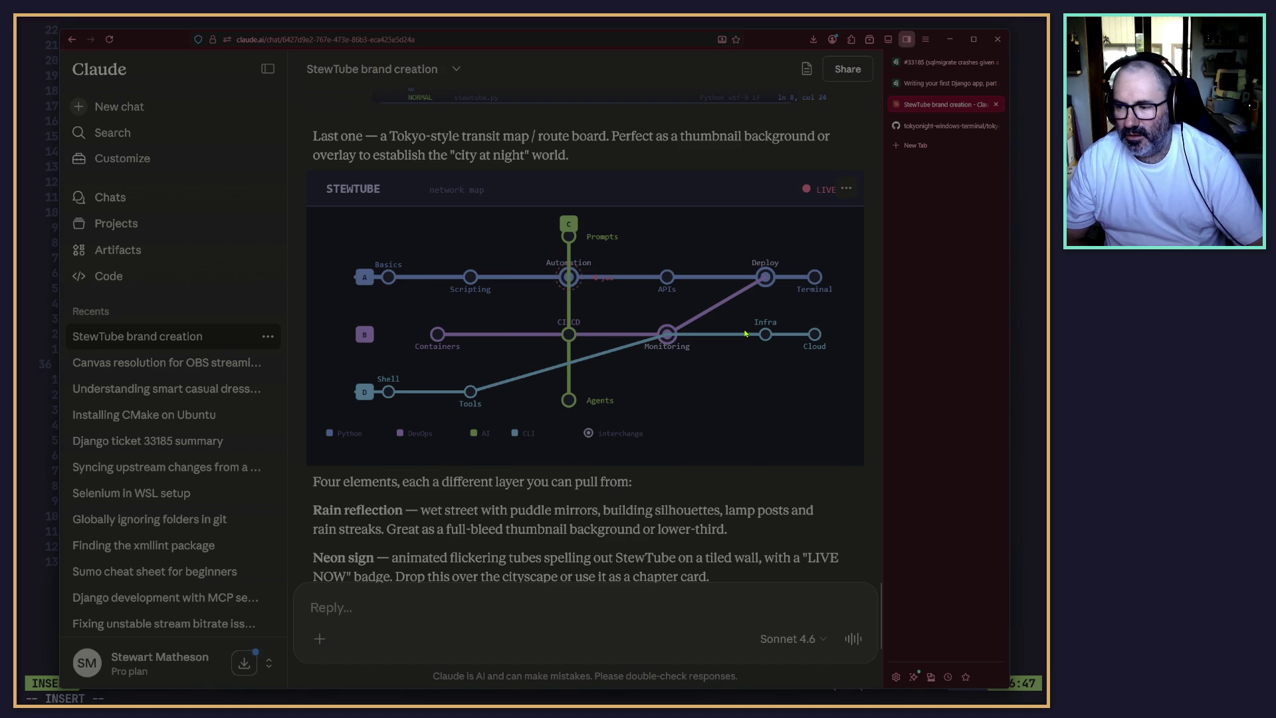
scroll(745, 333, "down", 4)
scroll(489, 473, "up", 5)
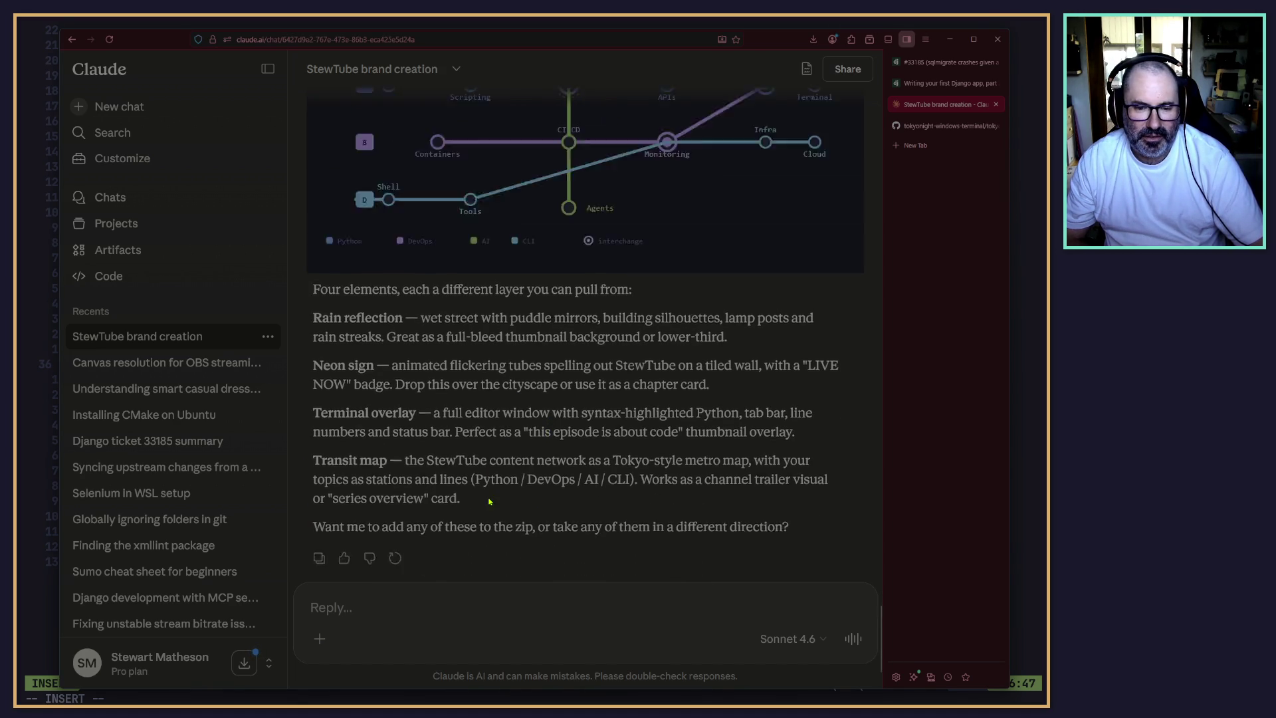
scroll(488, 473, "down", 4)
scroll(491, 458, "up", 15)
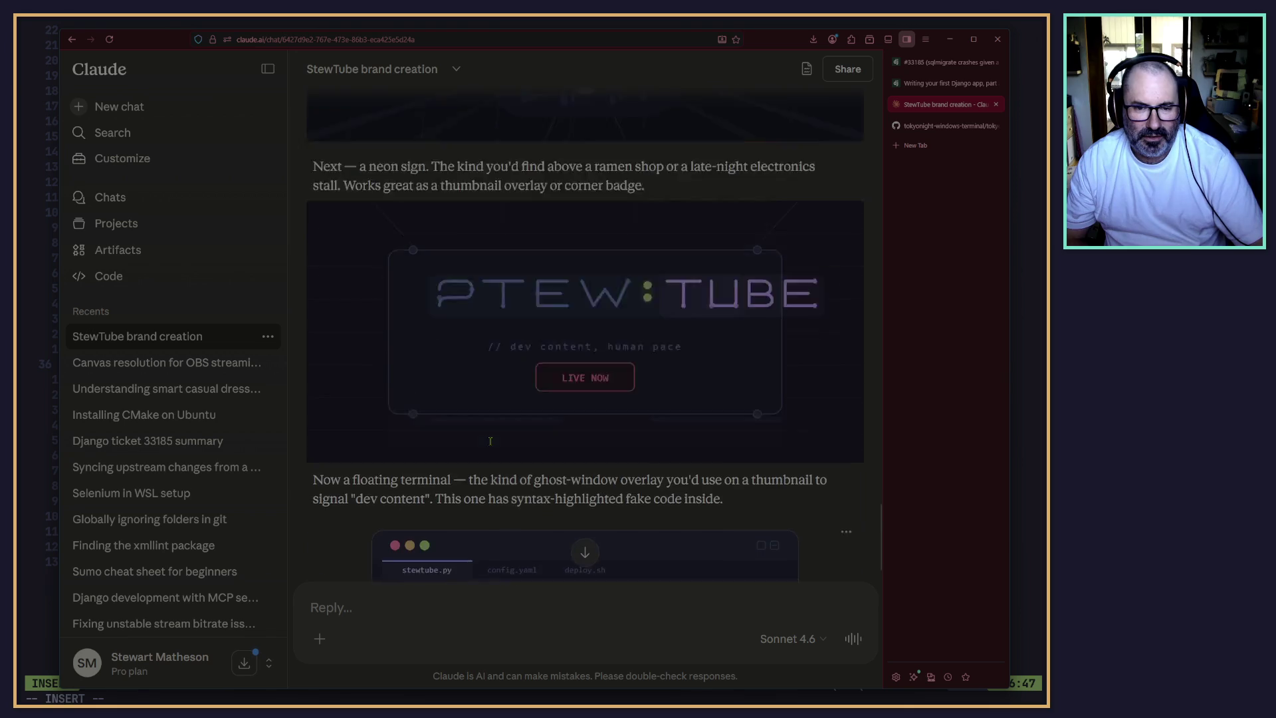
scroll(493, 440, "down", 4)
scroll(499, 428, "up", 1)
scroll(431, 531, "down", 15)
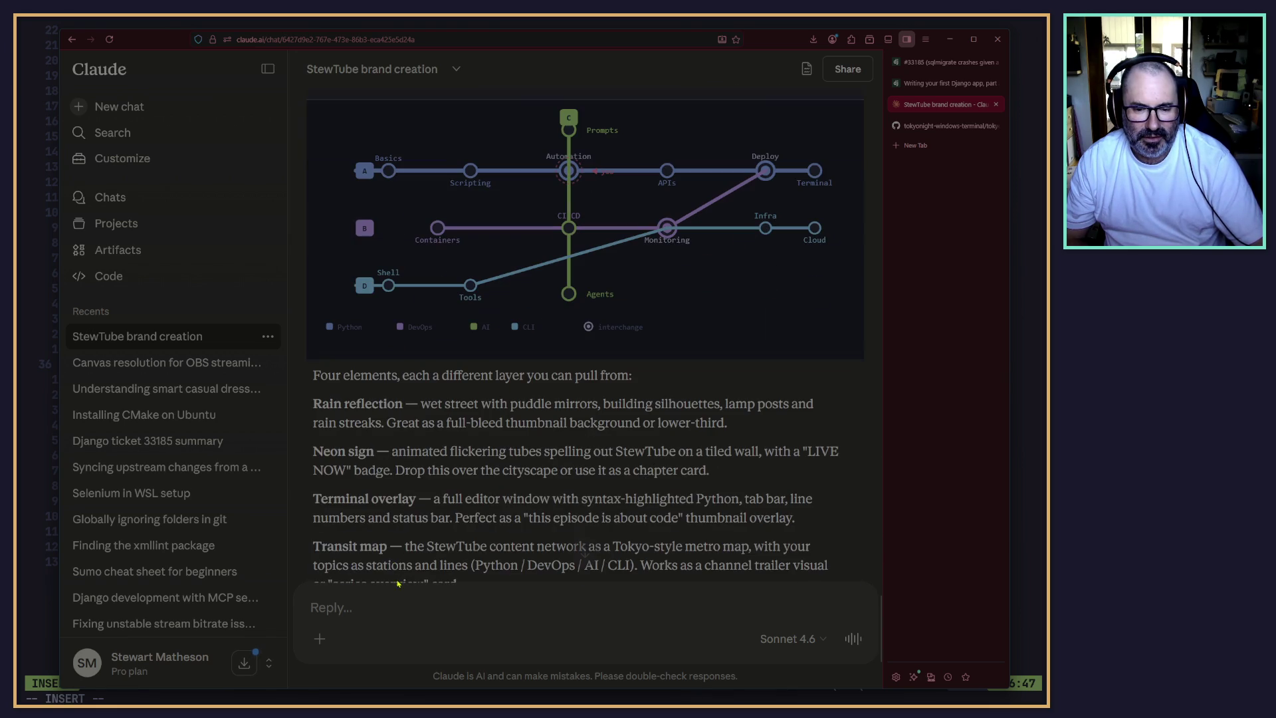
Replace the draft with 'I like the street light idea. Can you suggest more ideas around real world objects'.
type("Can y")
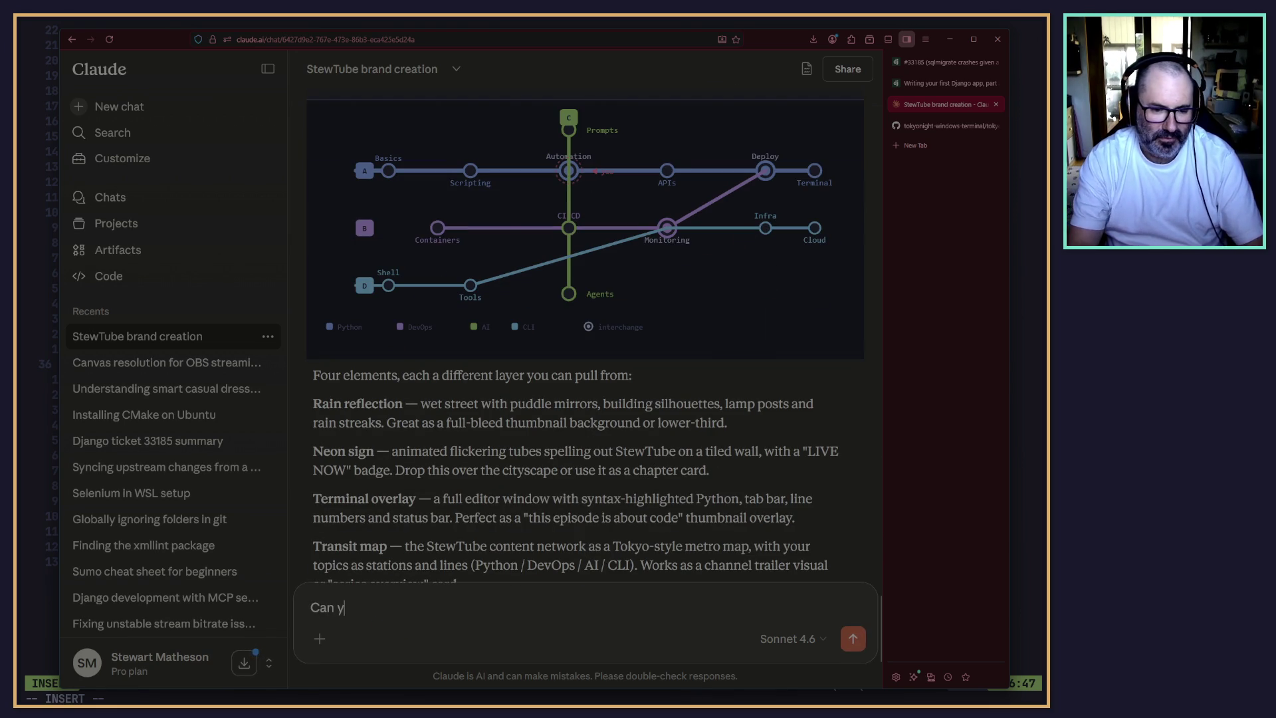
type("ou explore more id")
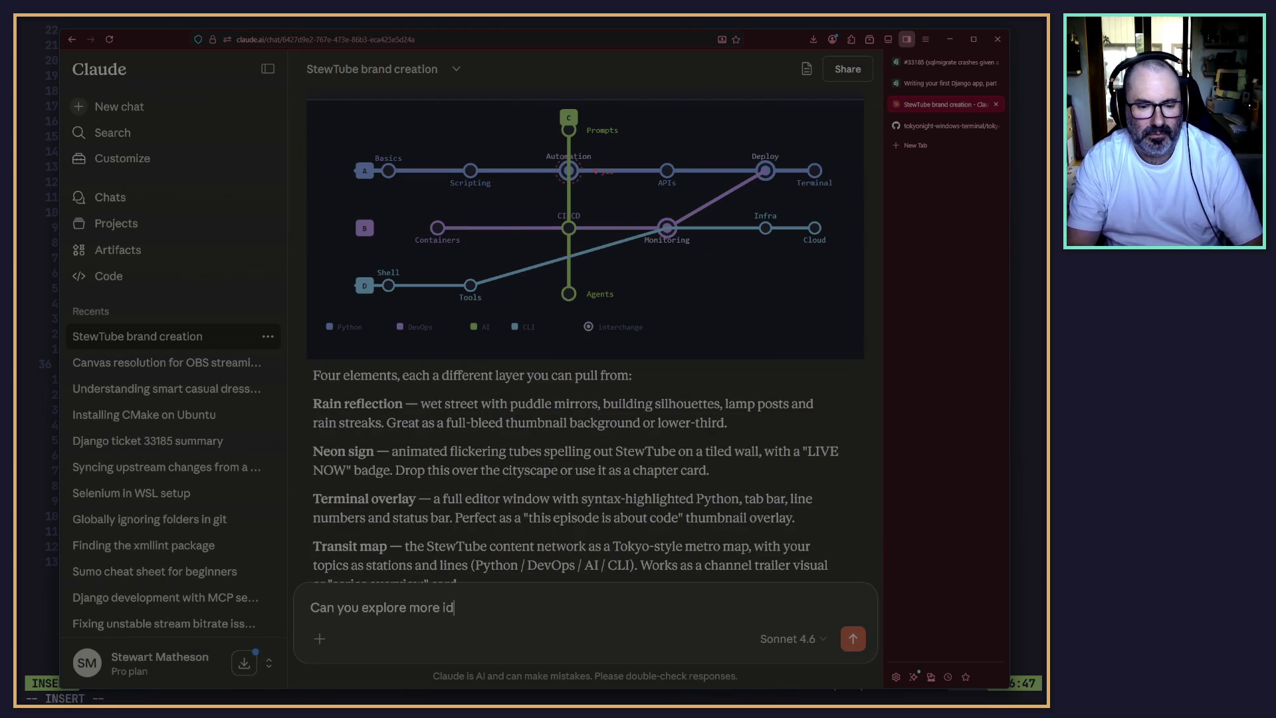
type("eas areround the scr")
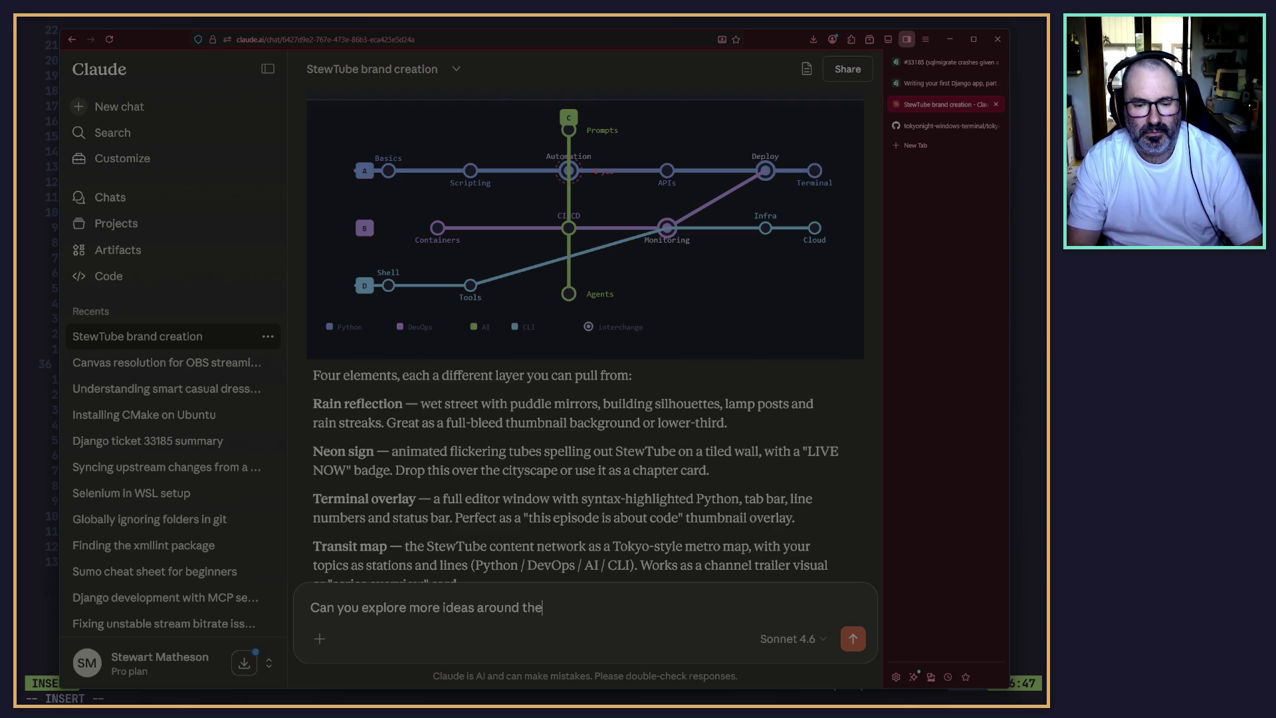
key("ctrl+a")
key("BackSpace")
type("I like the ")
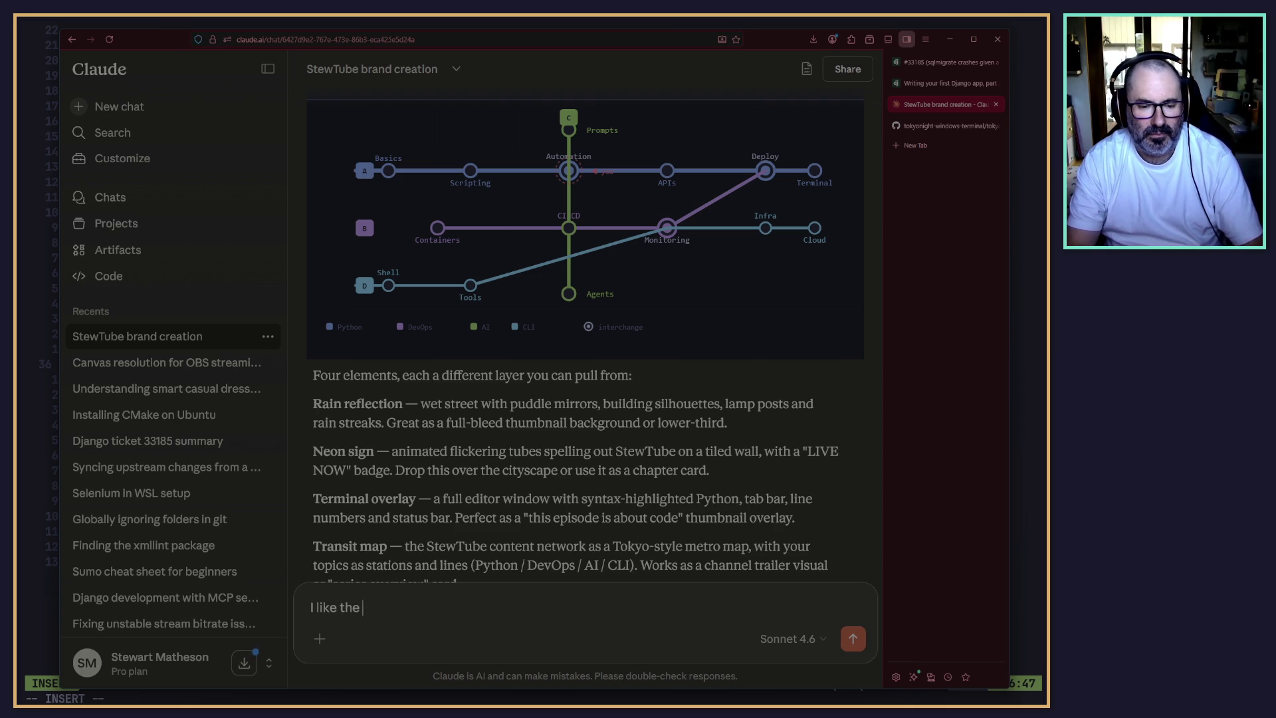
type("street light id")
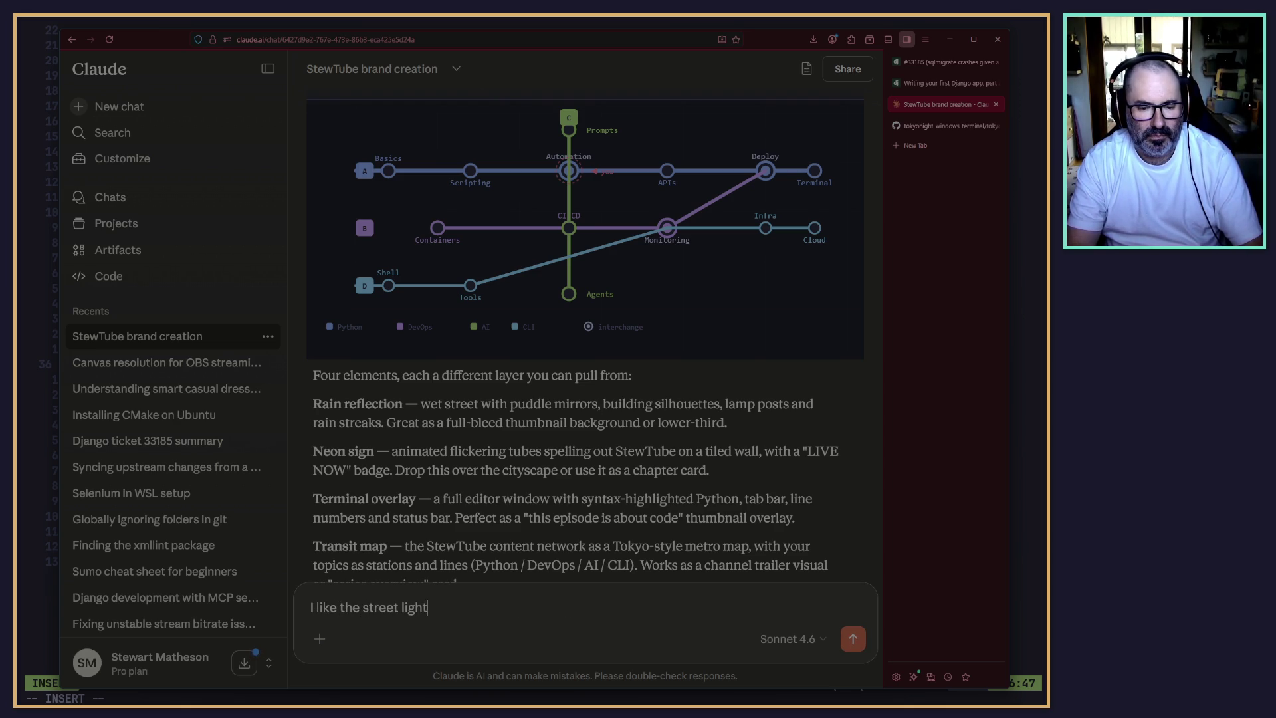
type("ea. C")
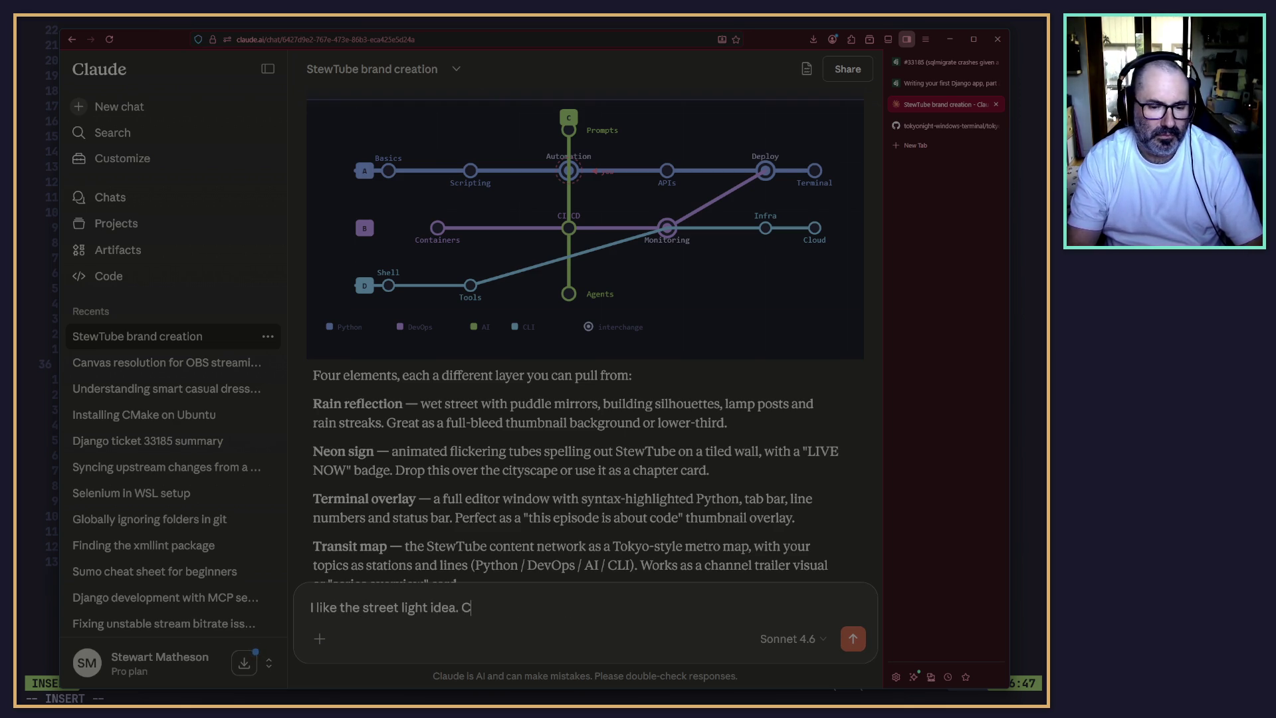
type("an you sugge")
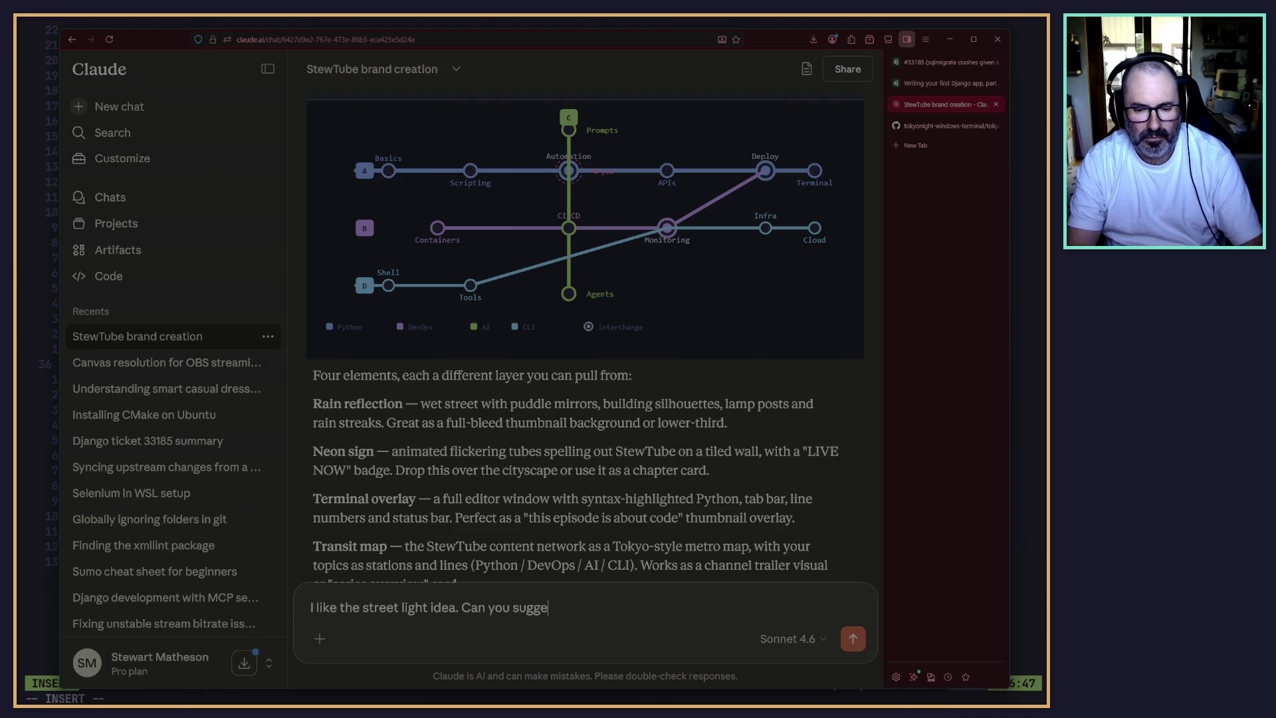
type("st more ideas li")
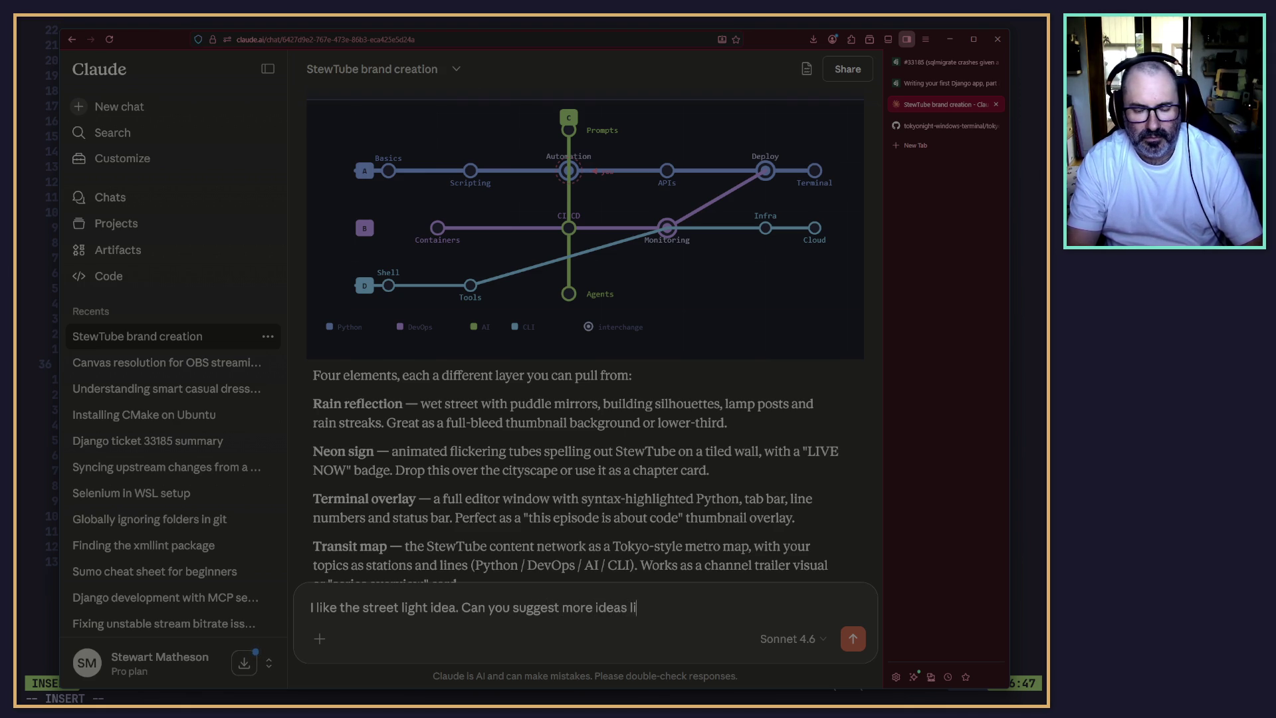
key("BackSpace")
key("BackSpace")
type("around objects")
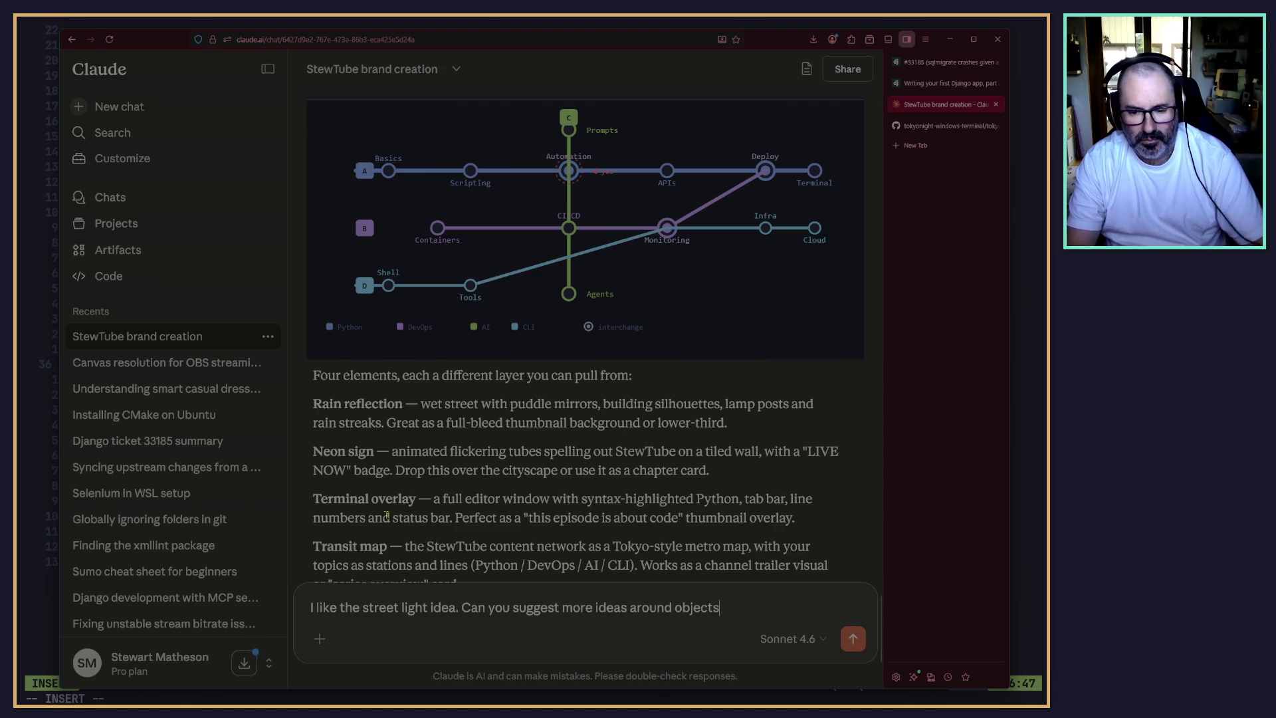
key("BackSpace")
key("BackSpace")
key("BackSpace")
type("r")
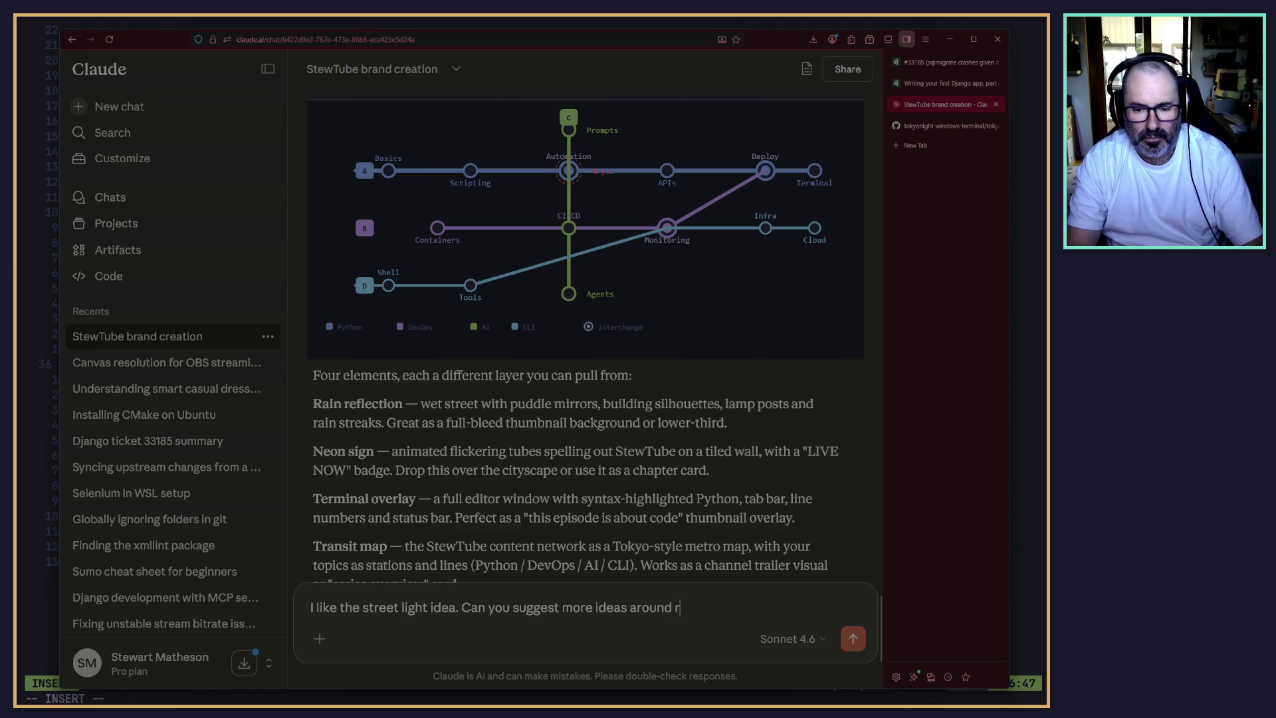
type("eal world obj")
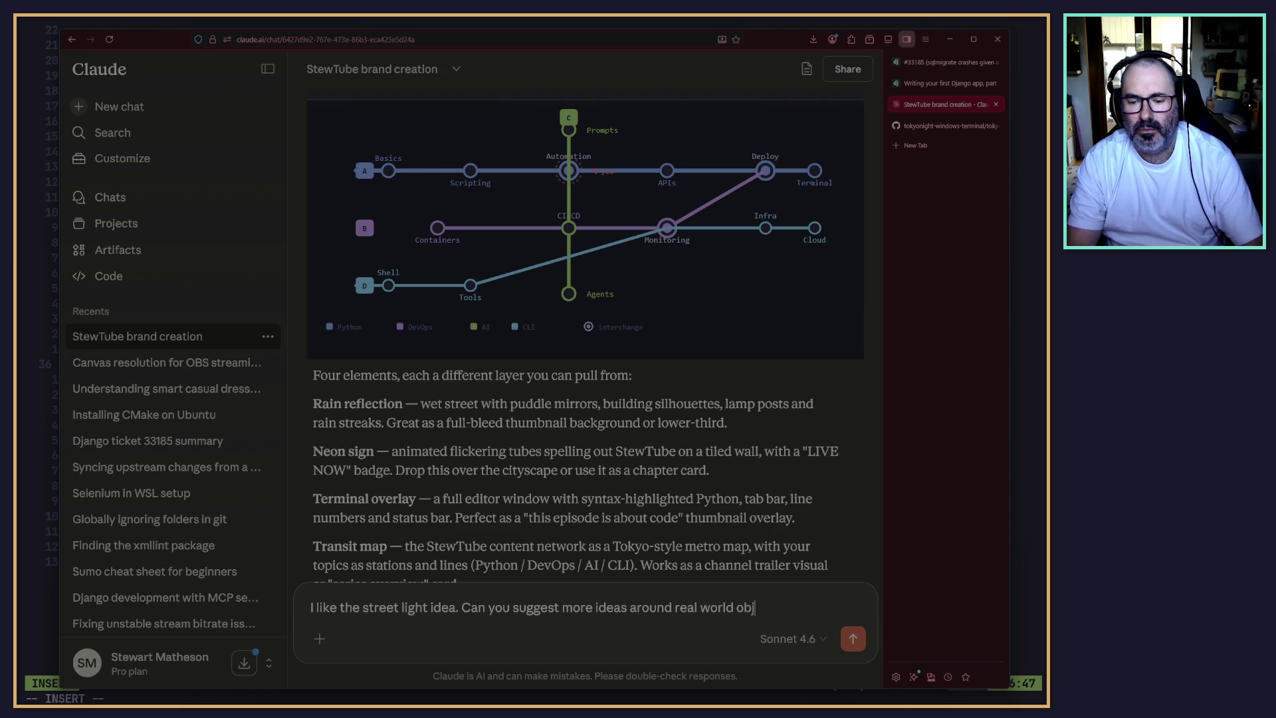
type("ects rathern")
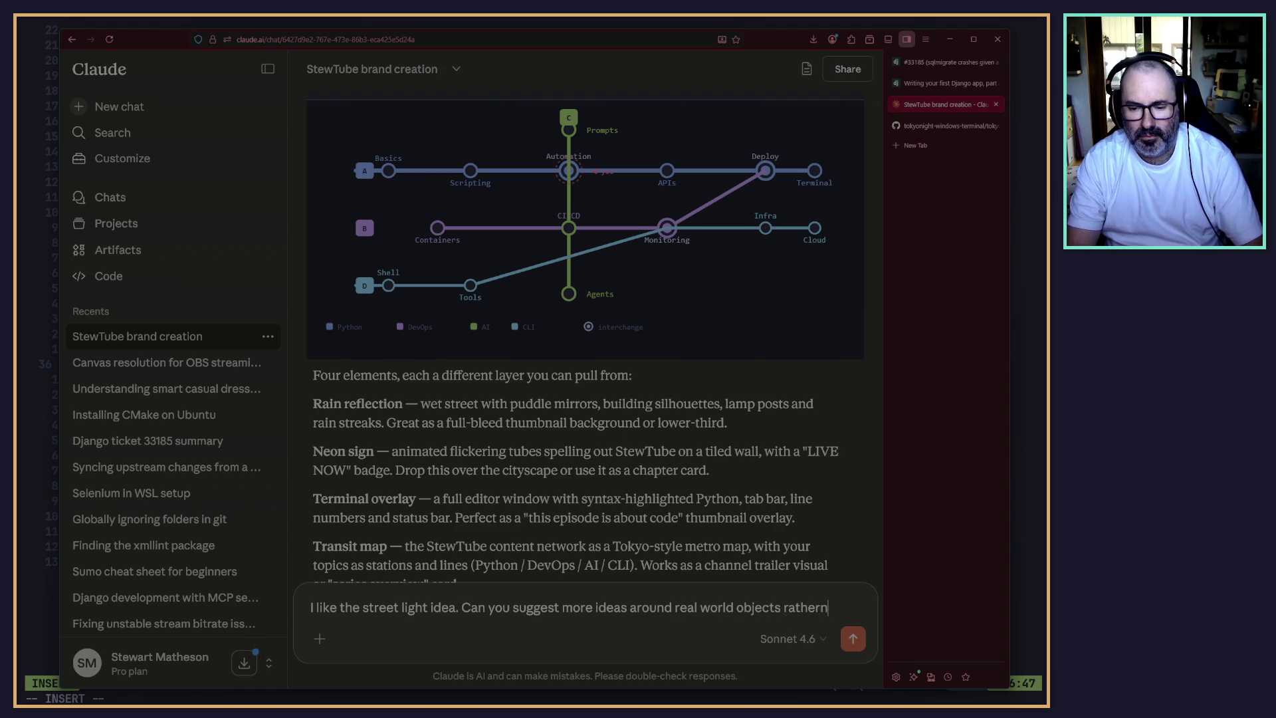
key("BackSpace")
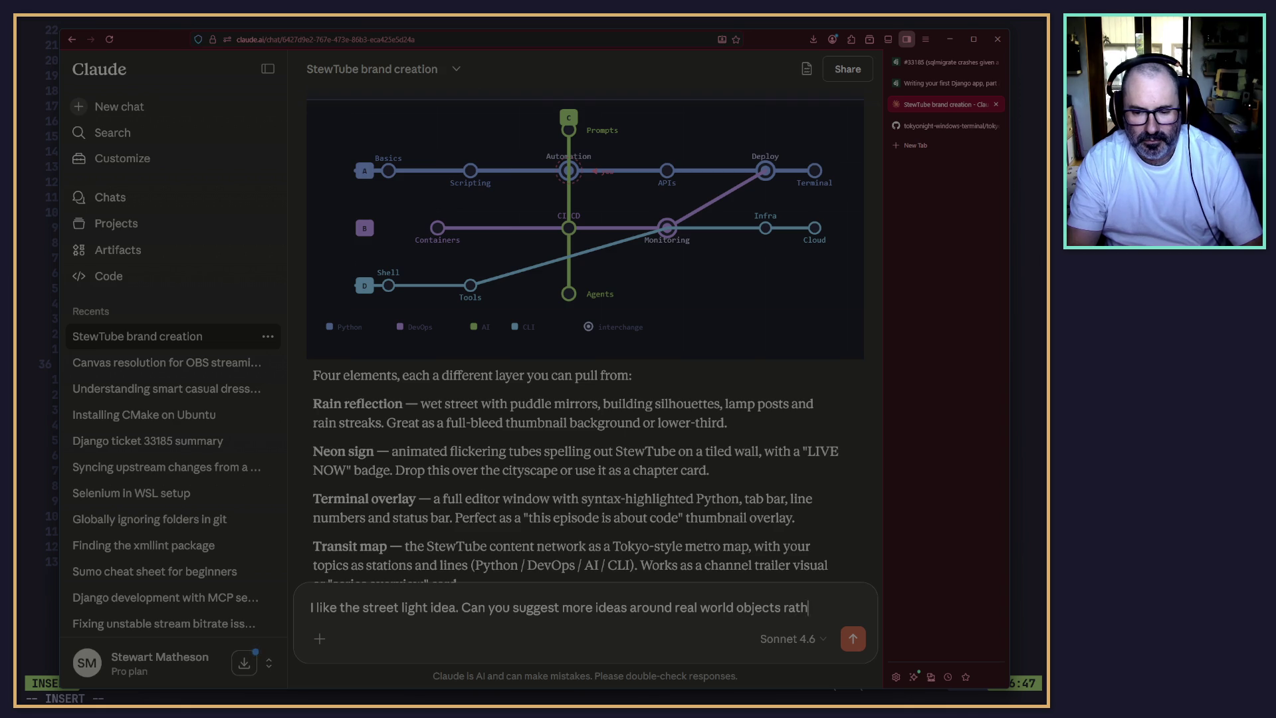
type("er than abs")
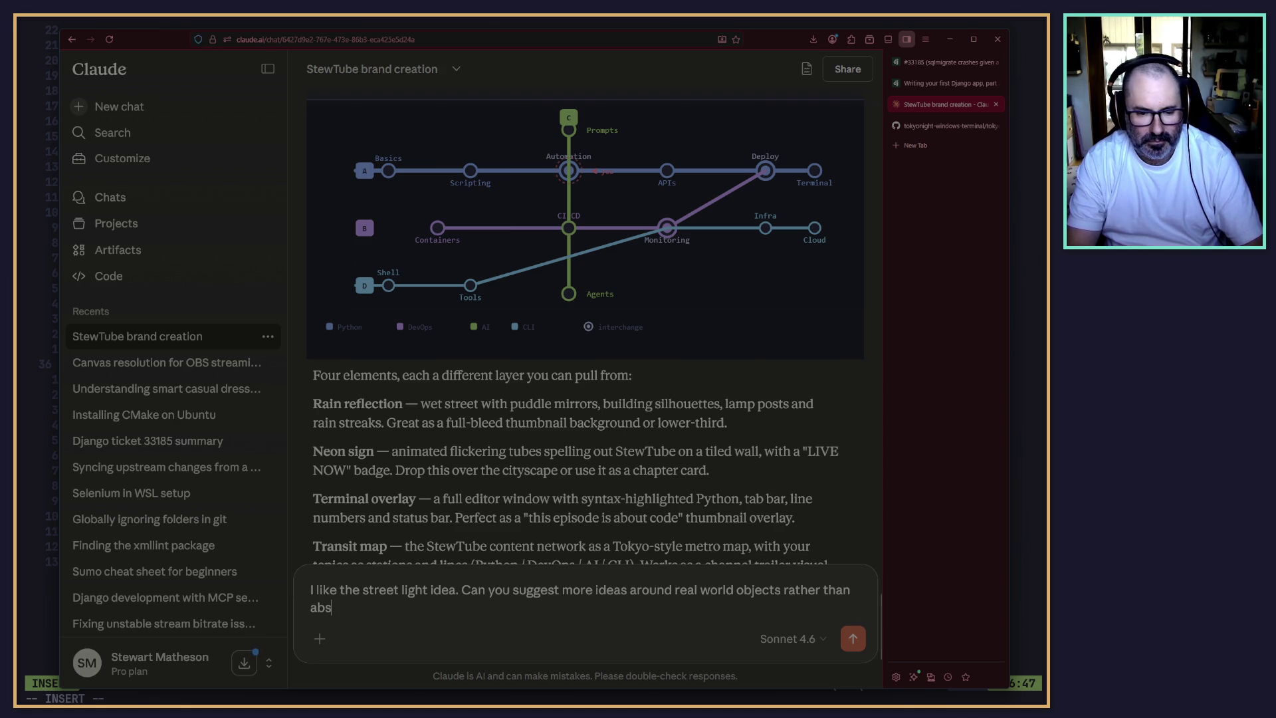
Finish with 'rather than abstract concepts like maps… grounded in the real world' and send it.
key("BackSpace")
key("BackSpace")
key("BackSpace")
type("like ")
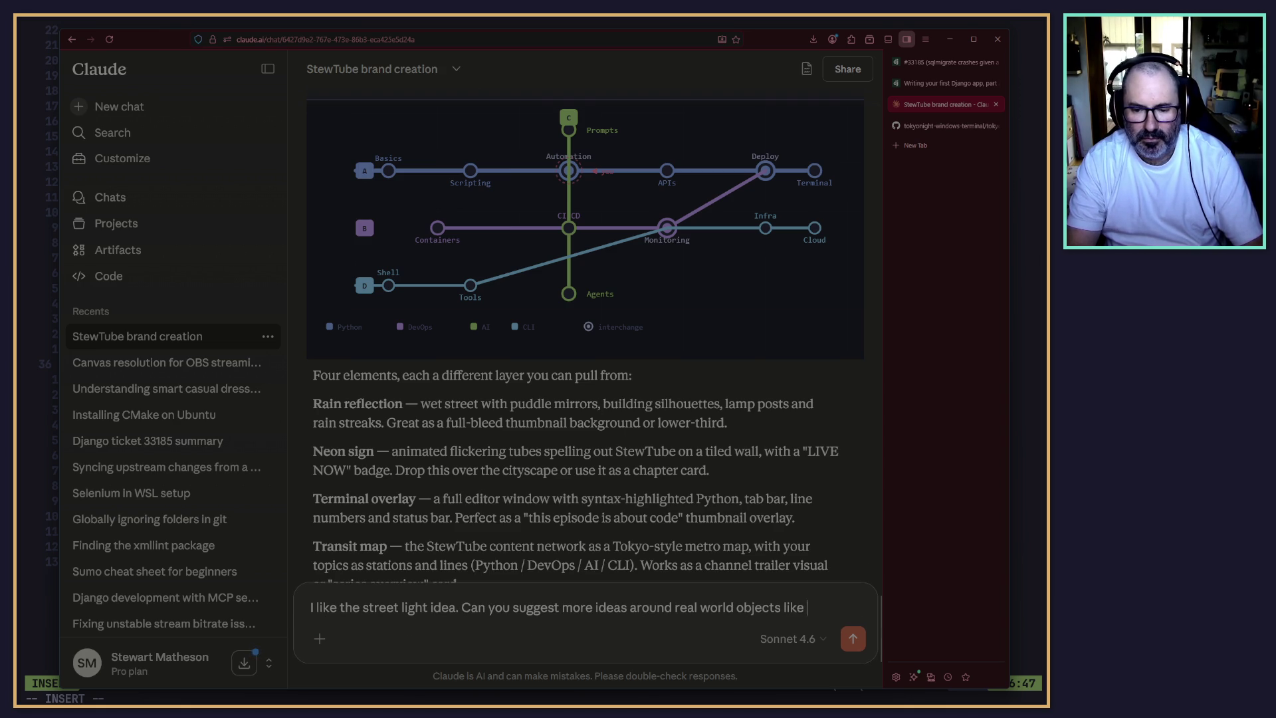
type("that rather than abs")
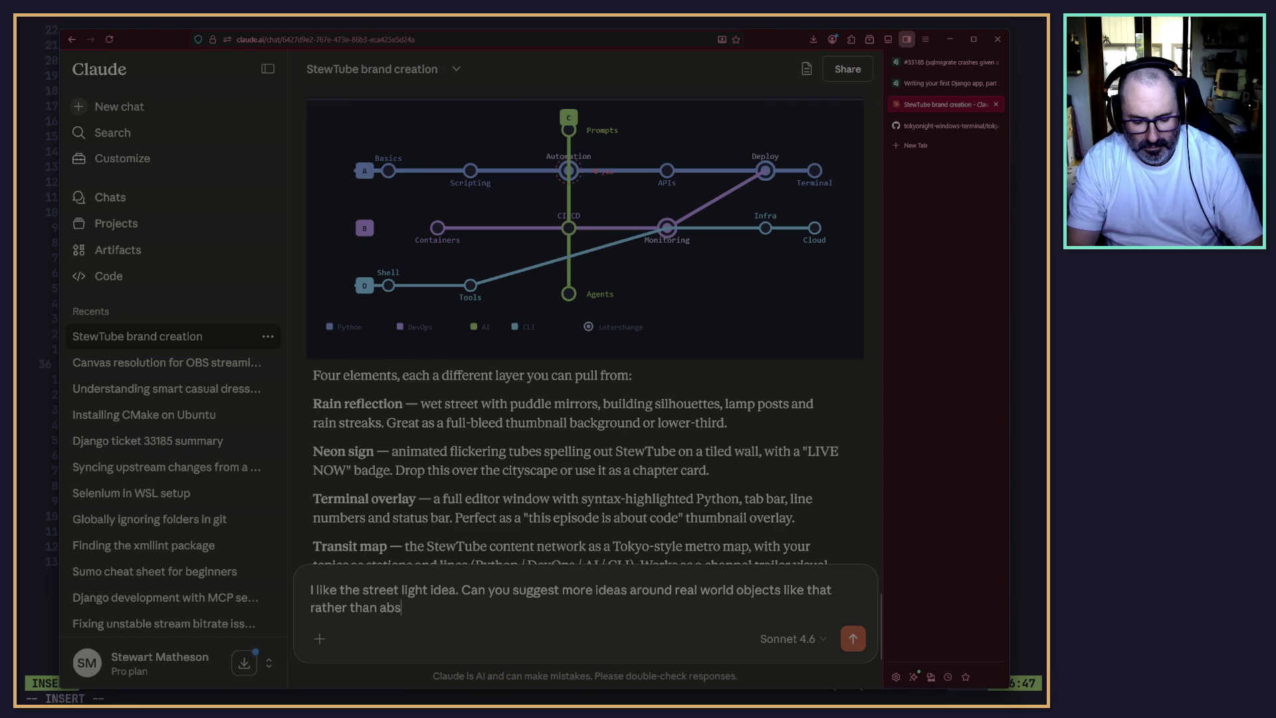
type("t")
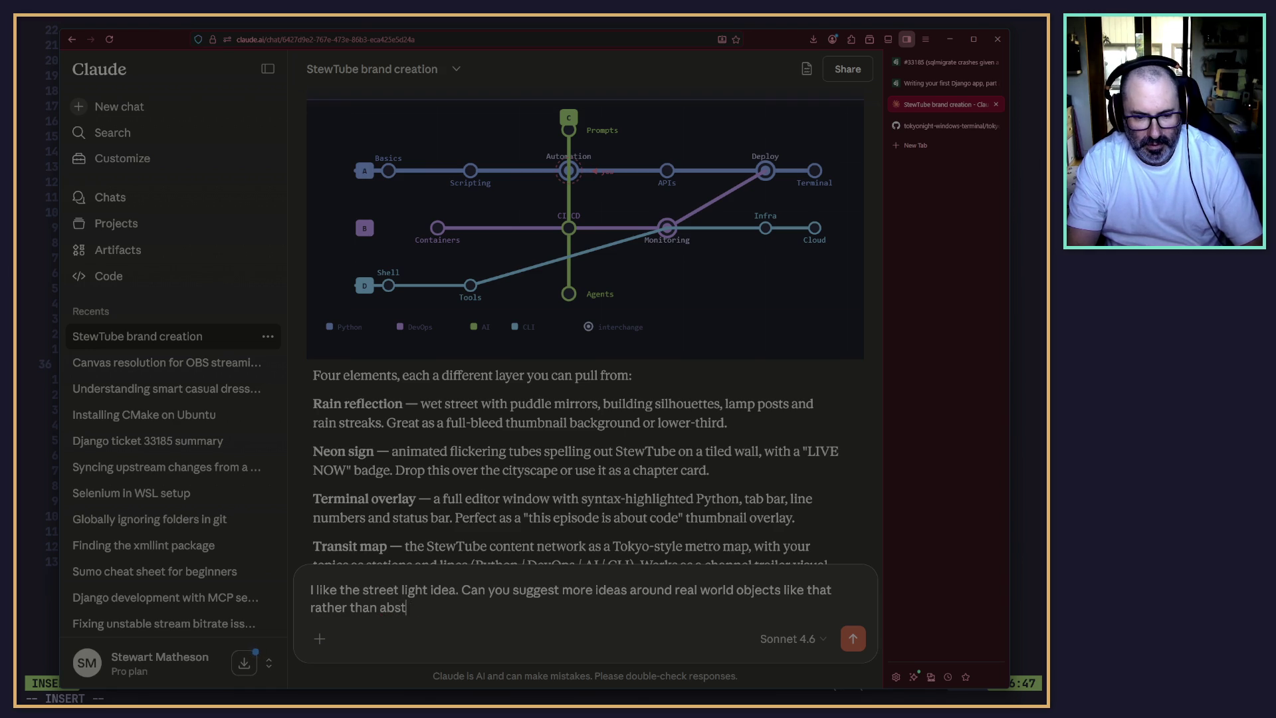
type("ract con")
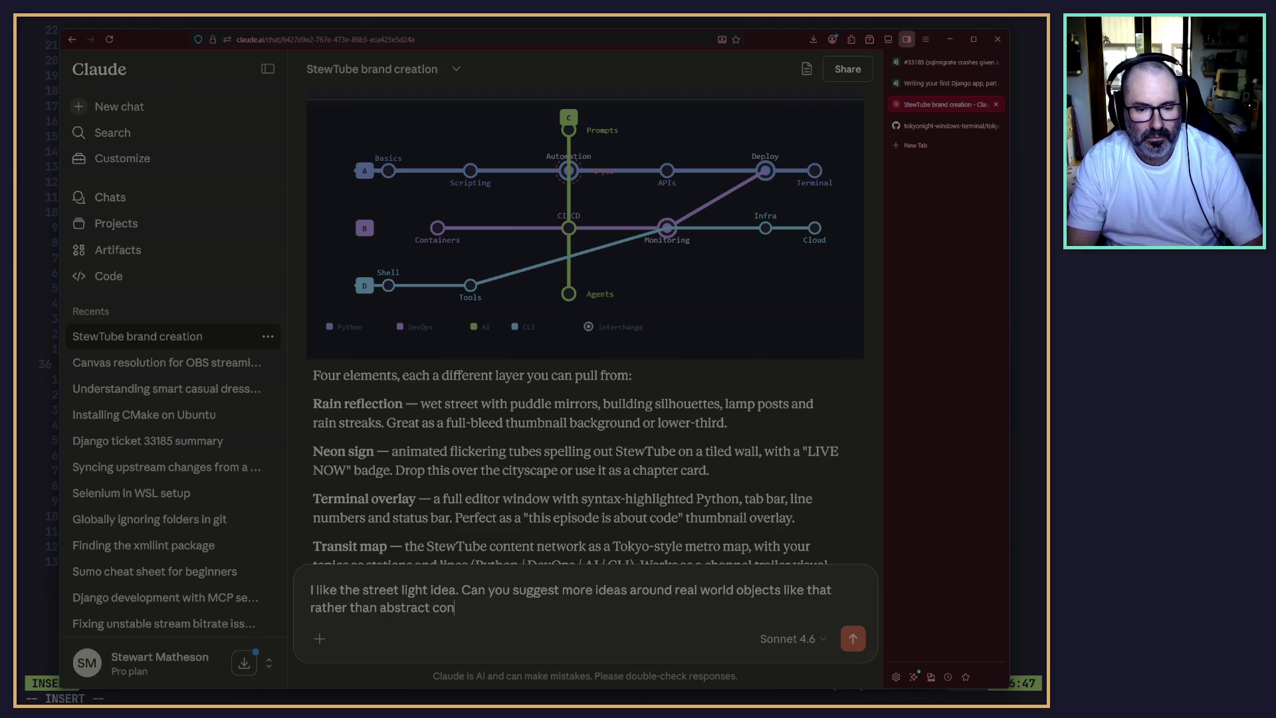
type("cepts like maps. I wan")
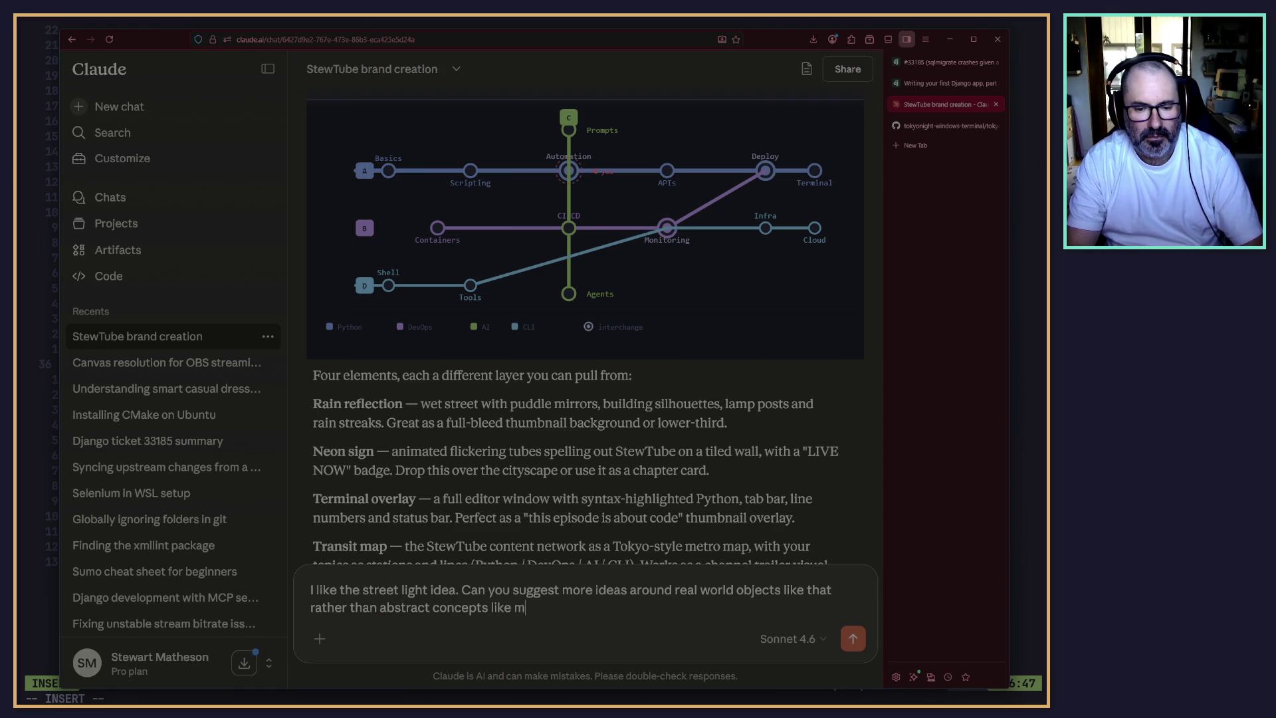
type("t this")
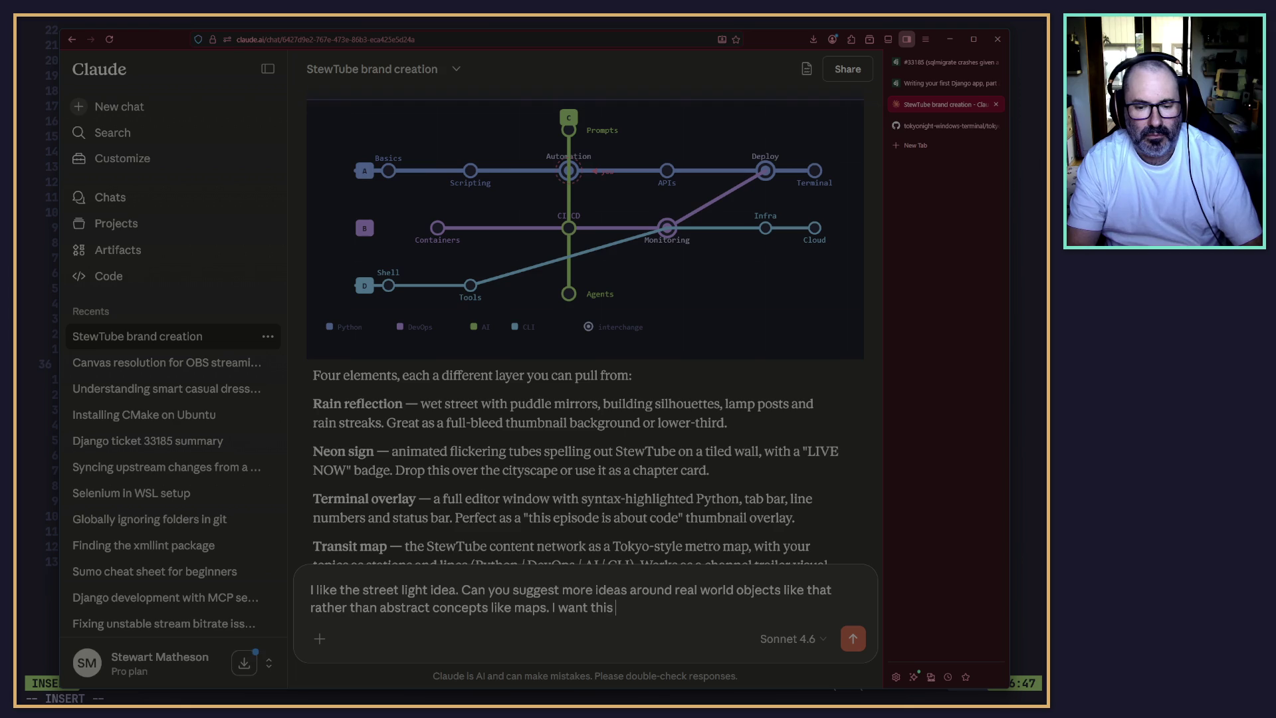
key("BackSpace")
key("BackSpace")
key("BackSpace")
type("he styl")
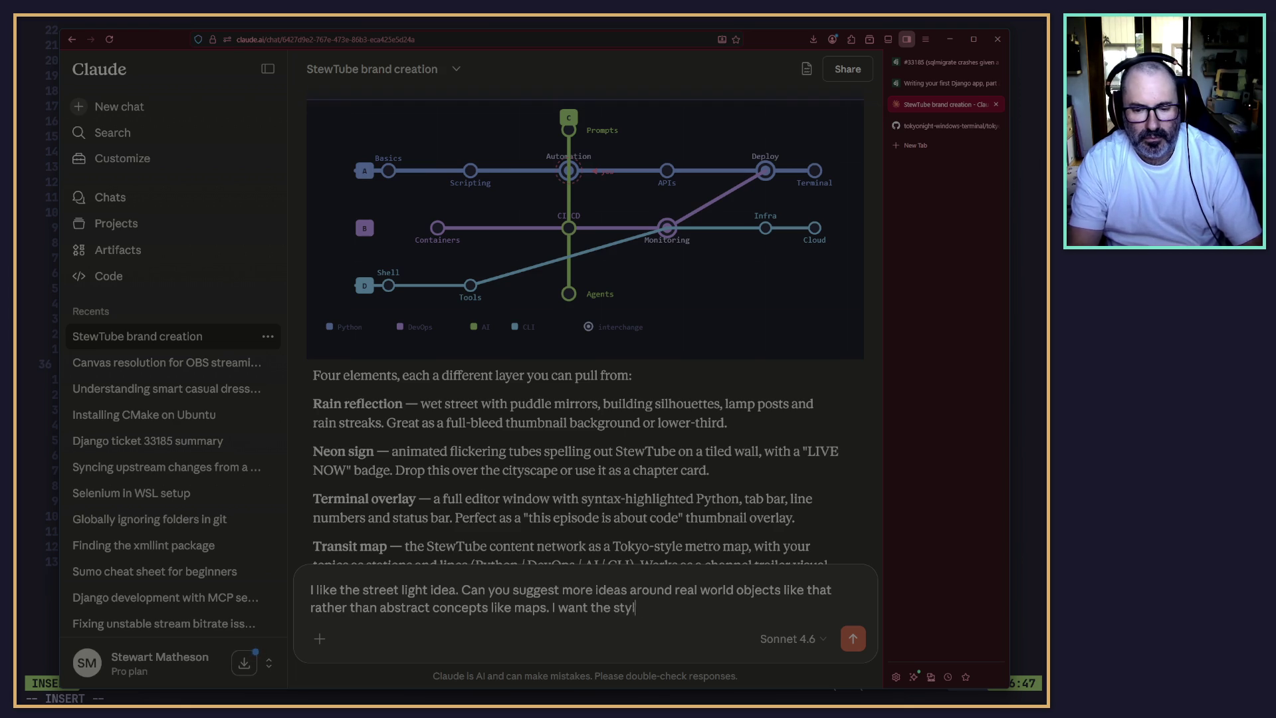
type("e to be groudned")
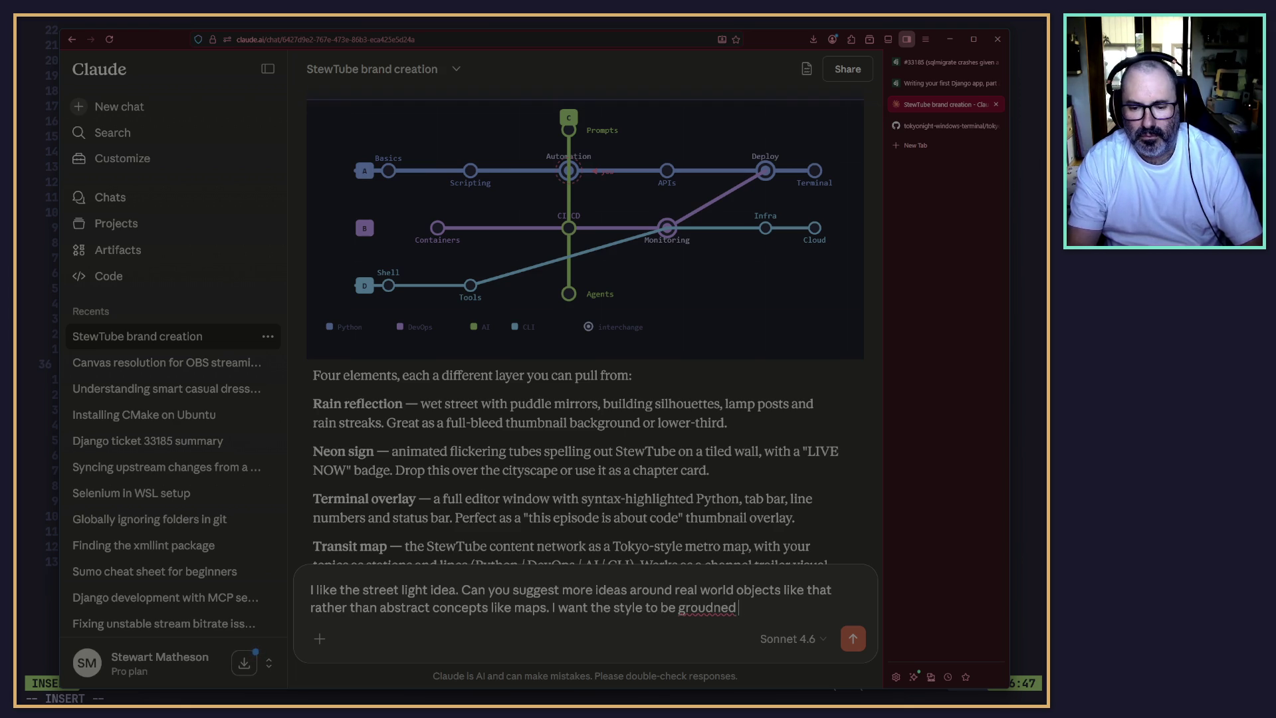
key("BackSpace")
key("BackSpace")
key("BackSpace")
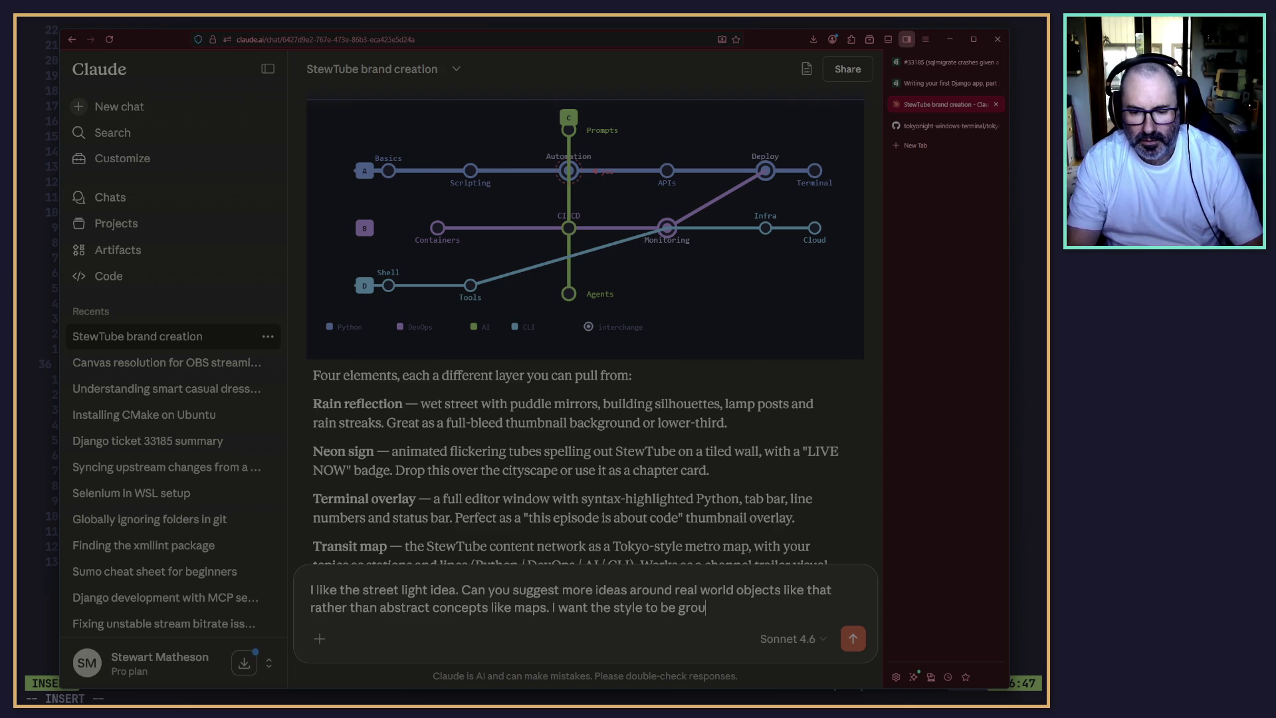
type("nded in real w")
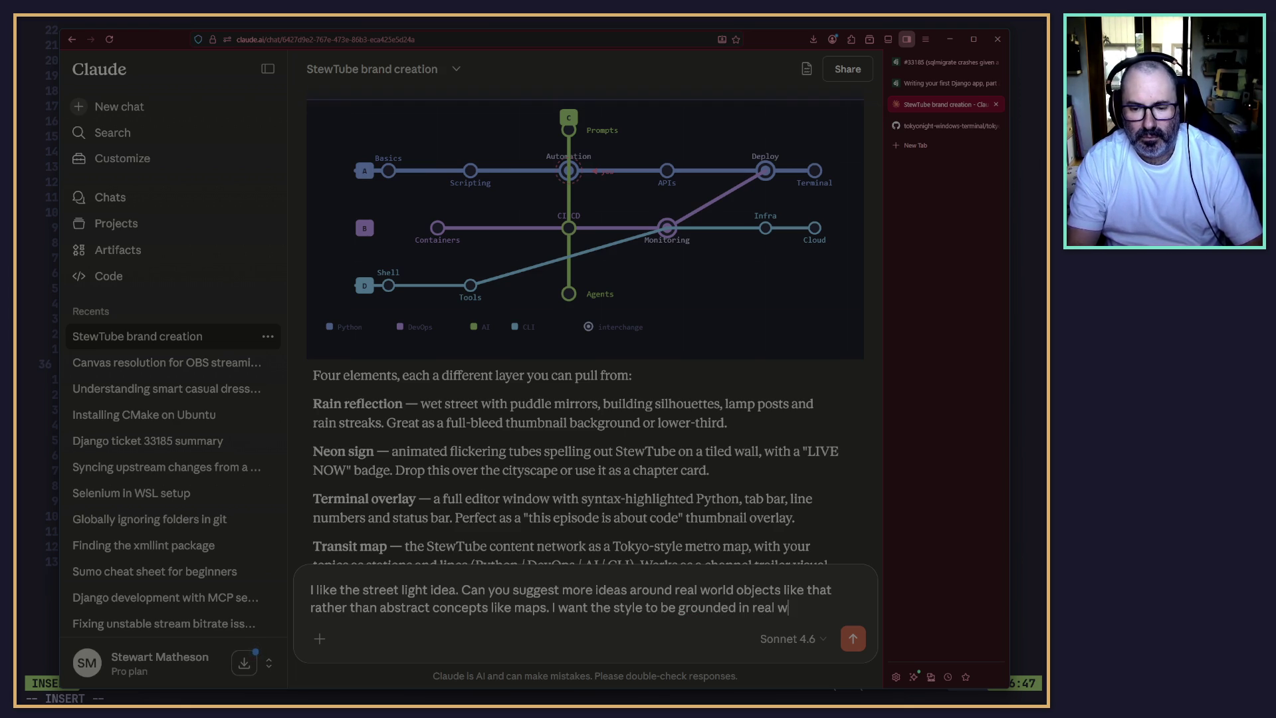
key("BackSpace")
key("BackSpace")
key("BackSpace")
key("BackSpace")
key("BackSpace")
key("BackSpace")
type("the ")
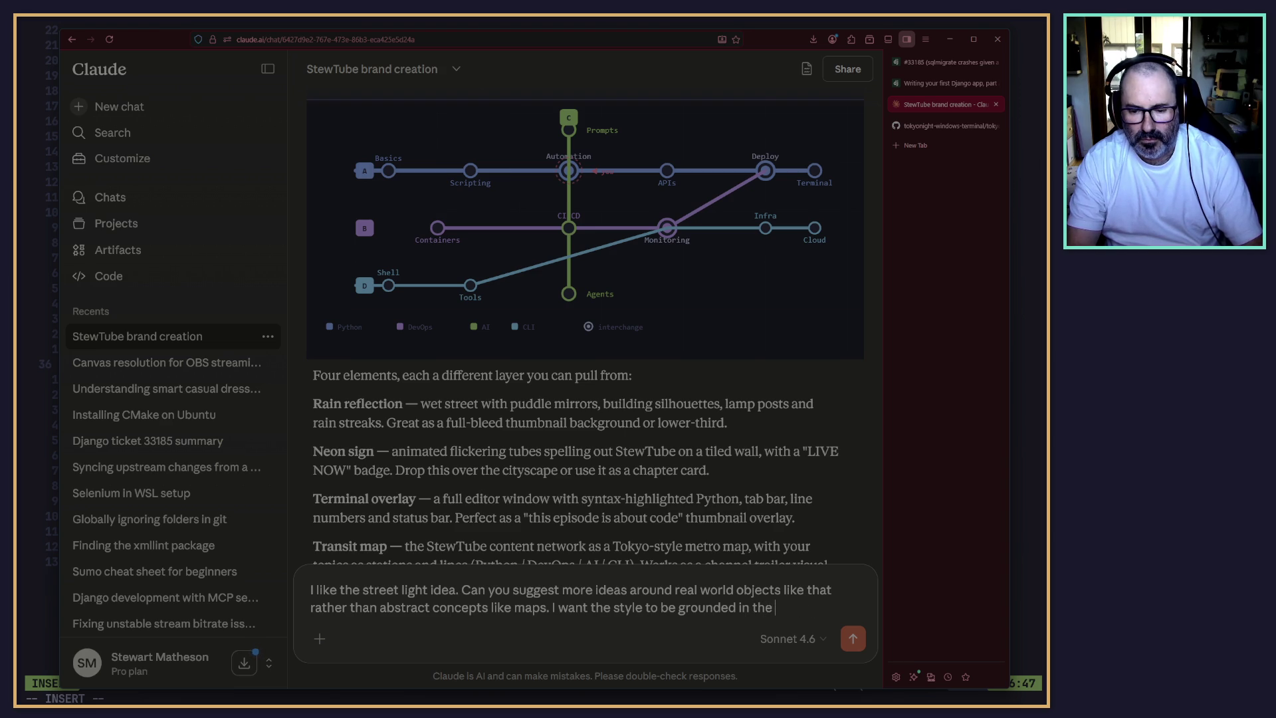
type("real world")
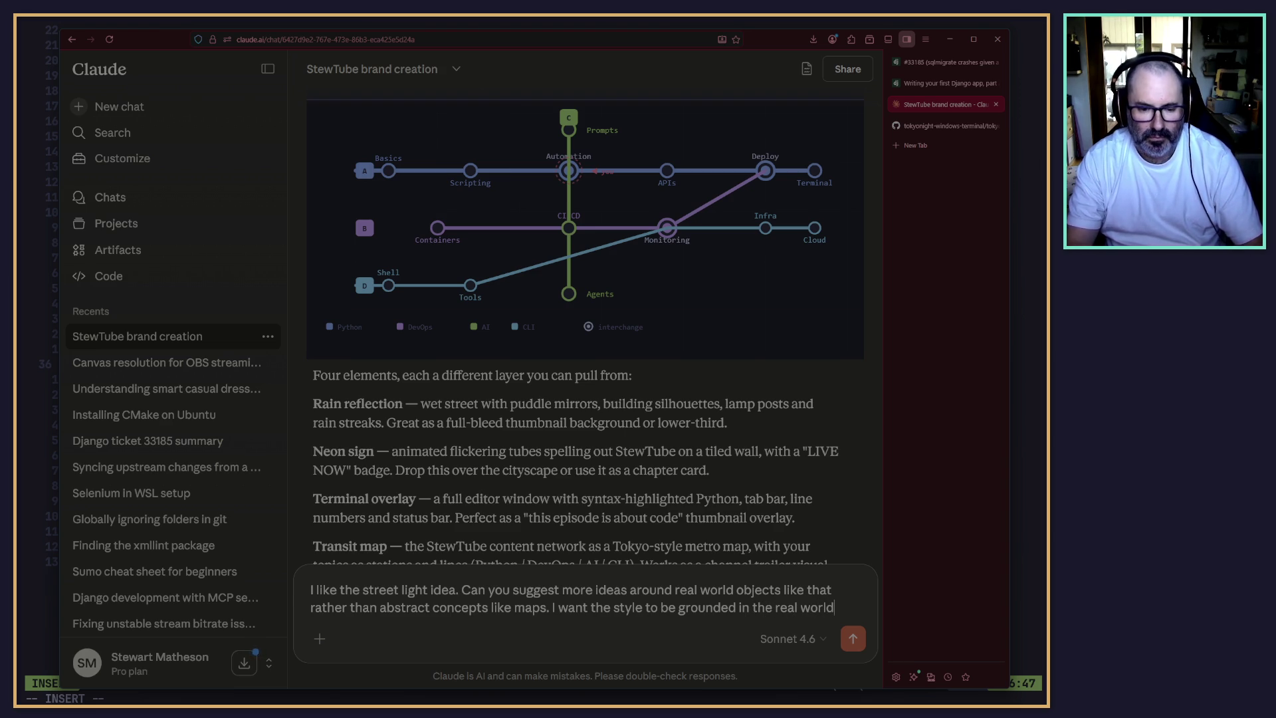
key("Return")
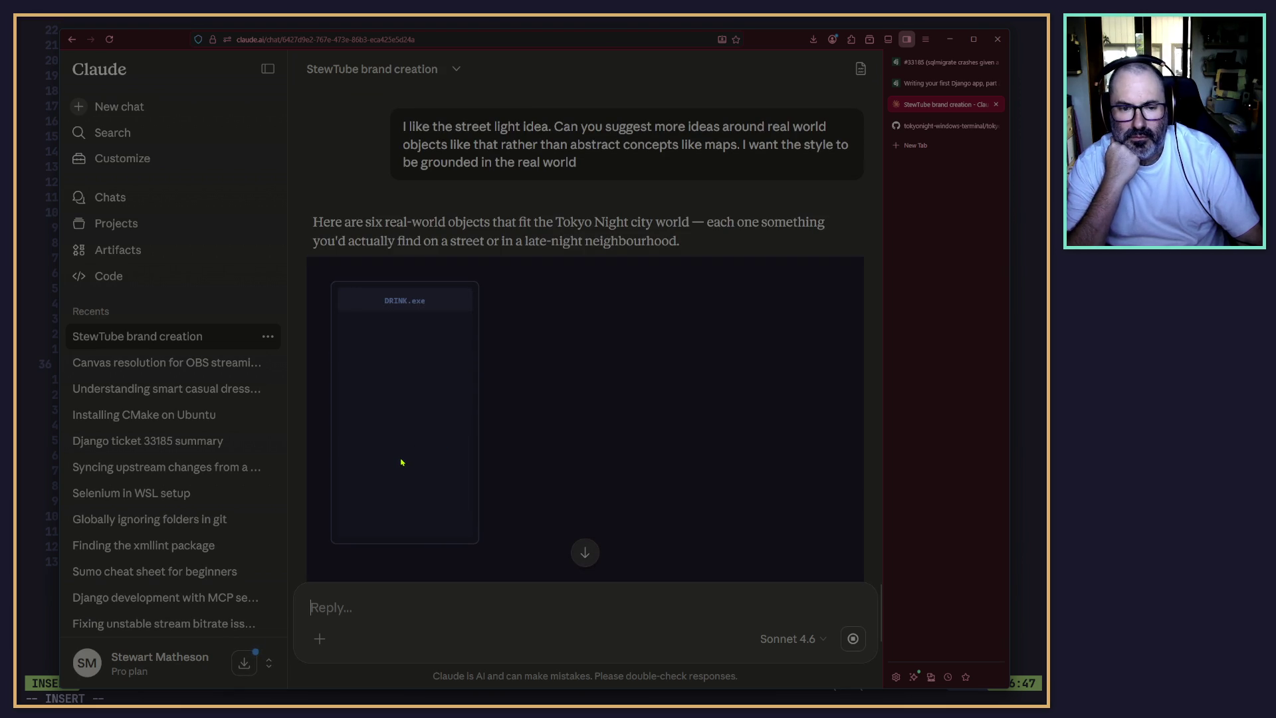
Watch Claude draw the DRINK.exe vending machine, PUBLIC TERMINAL payphone and KONBINI 24H storefront.
scroll(372, 412, "down", 2)
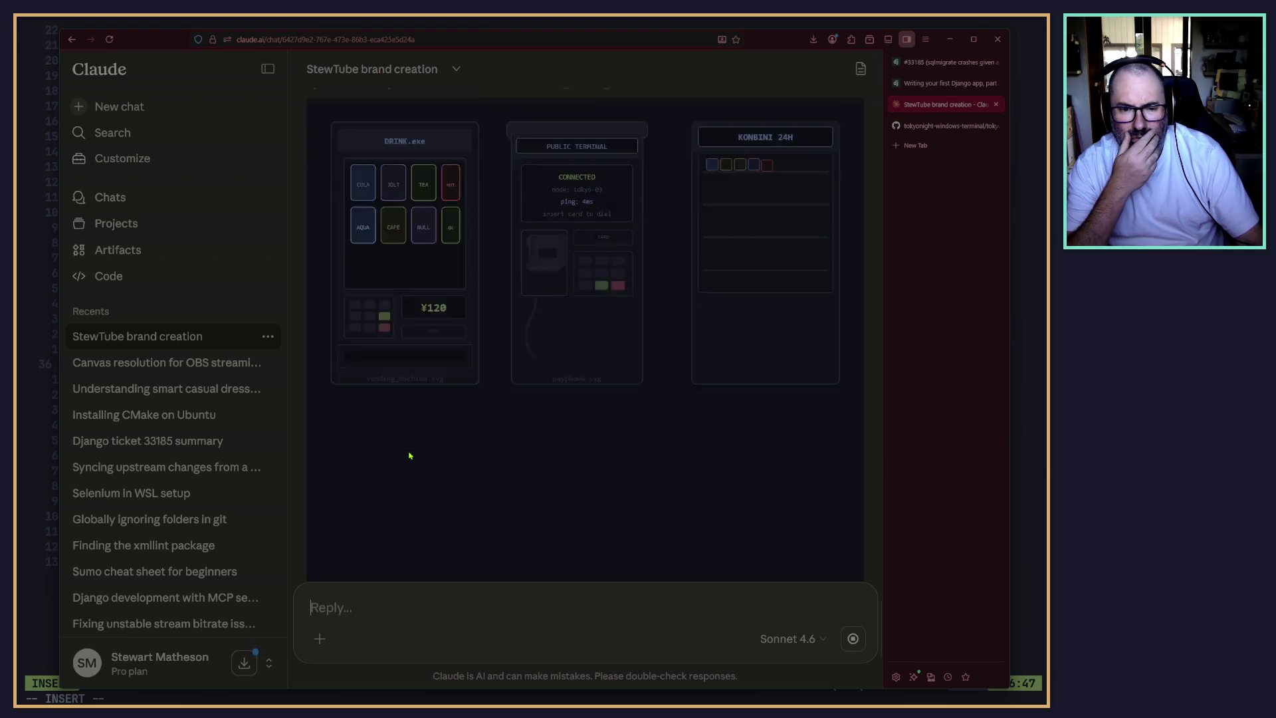
scroll(405, 449, "up", 3)
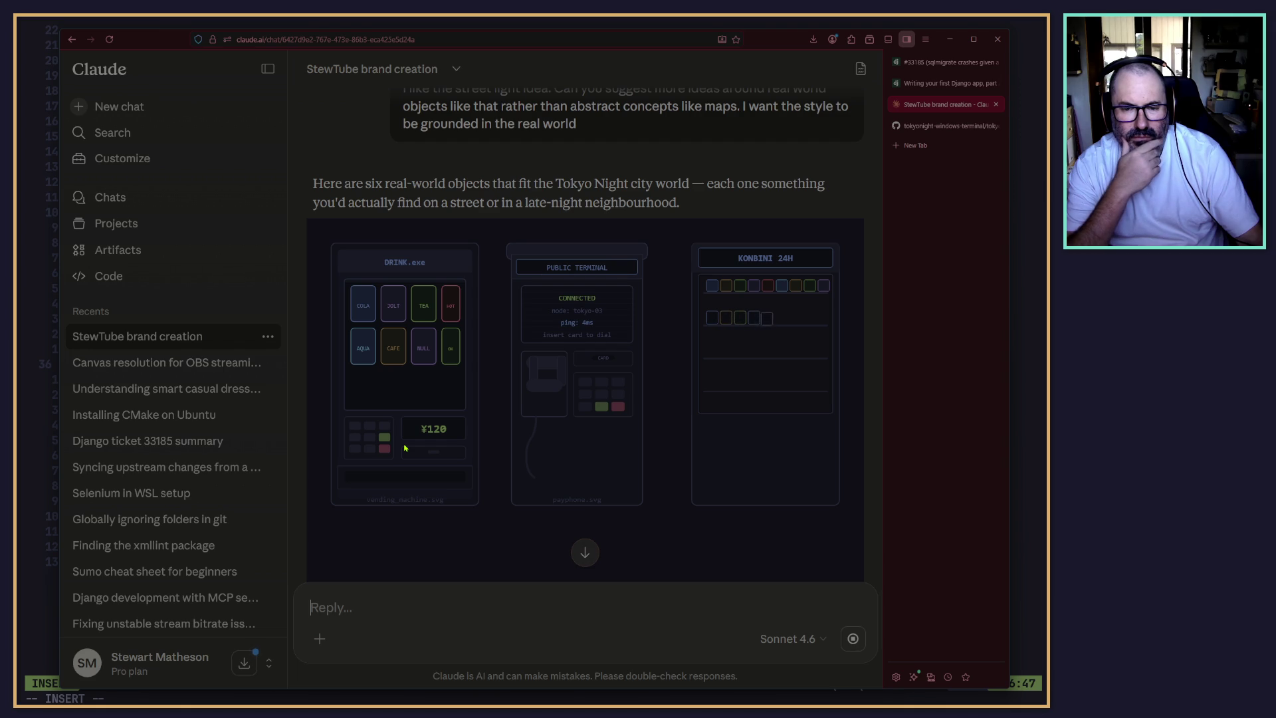
scroll(405, 448, "up", 5)
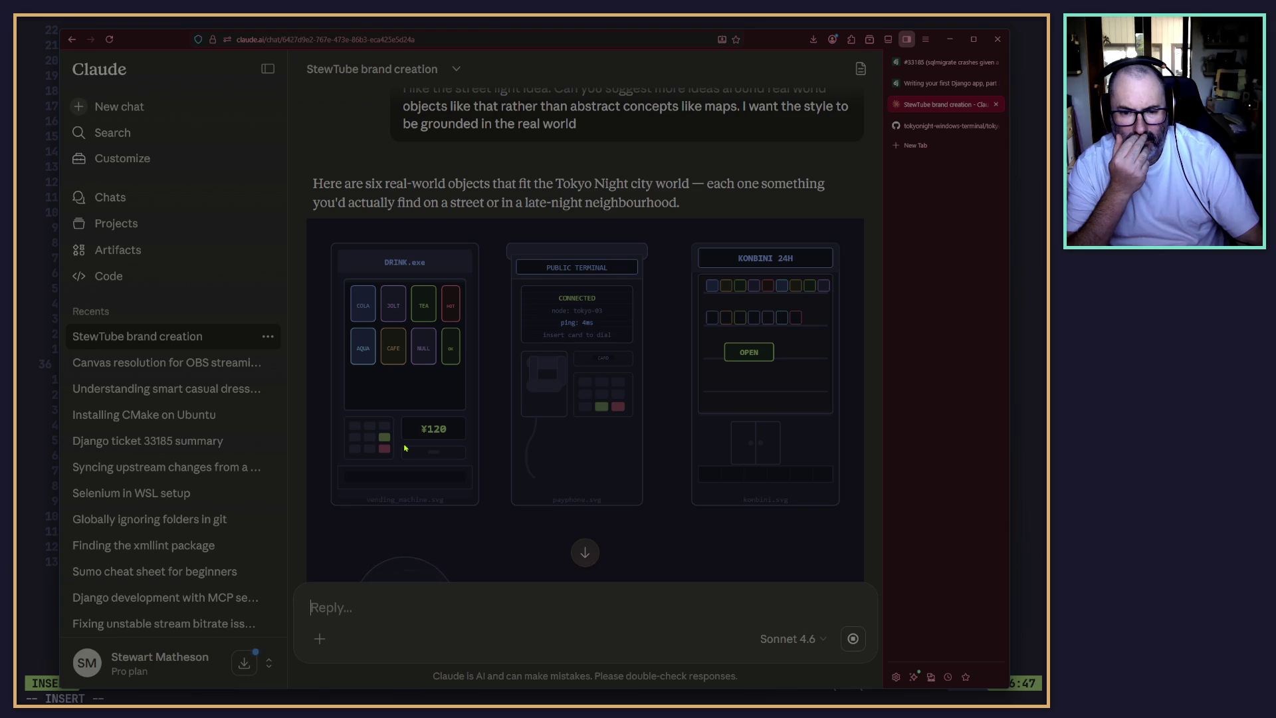
Review the manhole, CCTV and bicycle drawings and six pitches, then start replying 'not bad but think beyond Tokyo'.
scroll(405, 449, "down", 4)
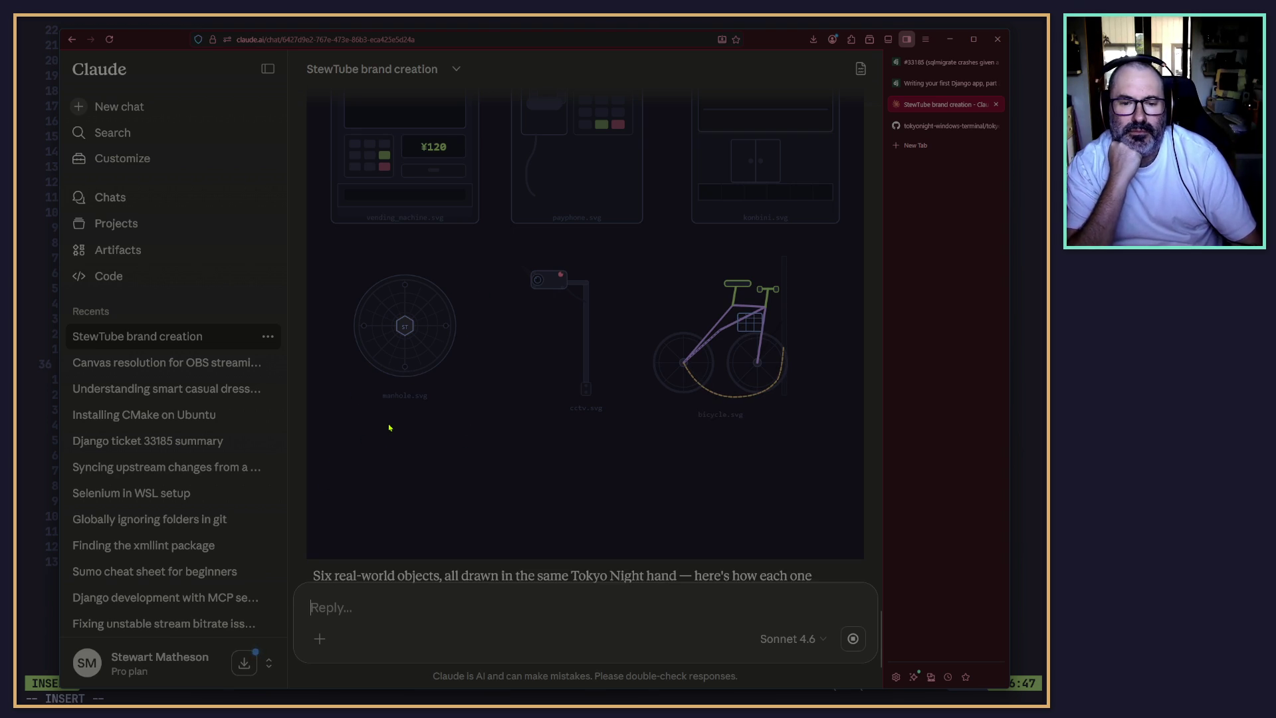
scroll(395, 446, "up", 5)
scroll(395, 446, "down", 5)
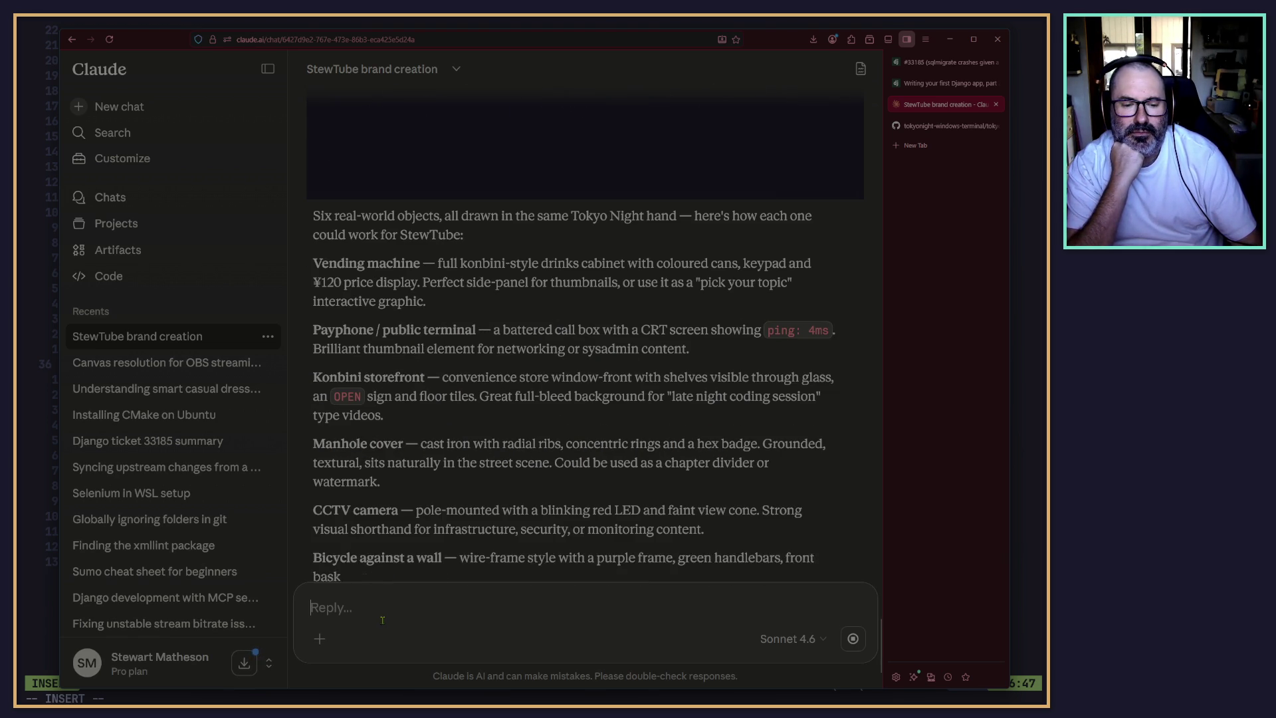
type("not ba")
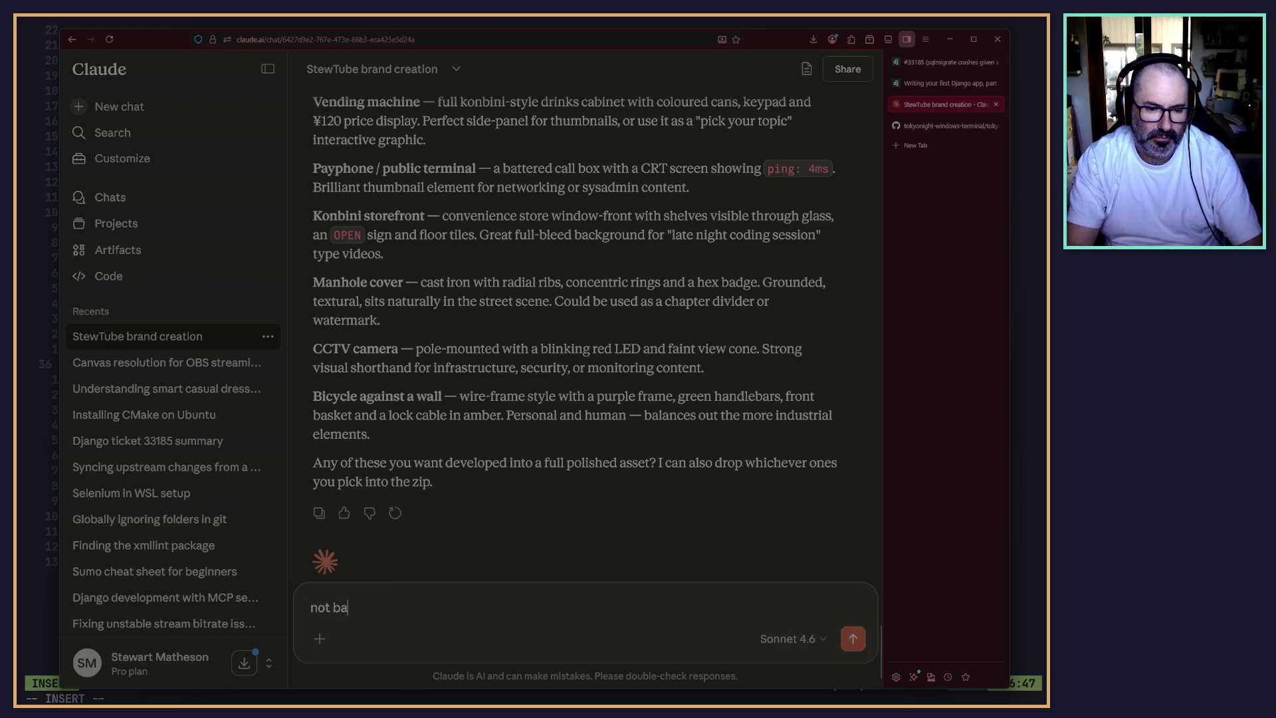
type("dc ")
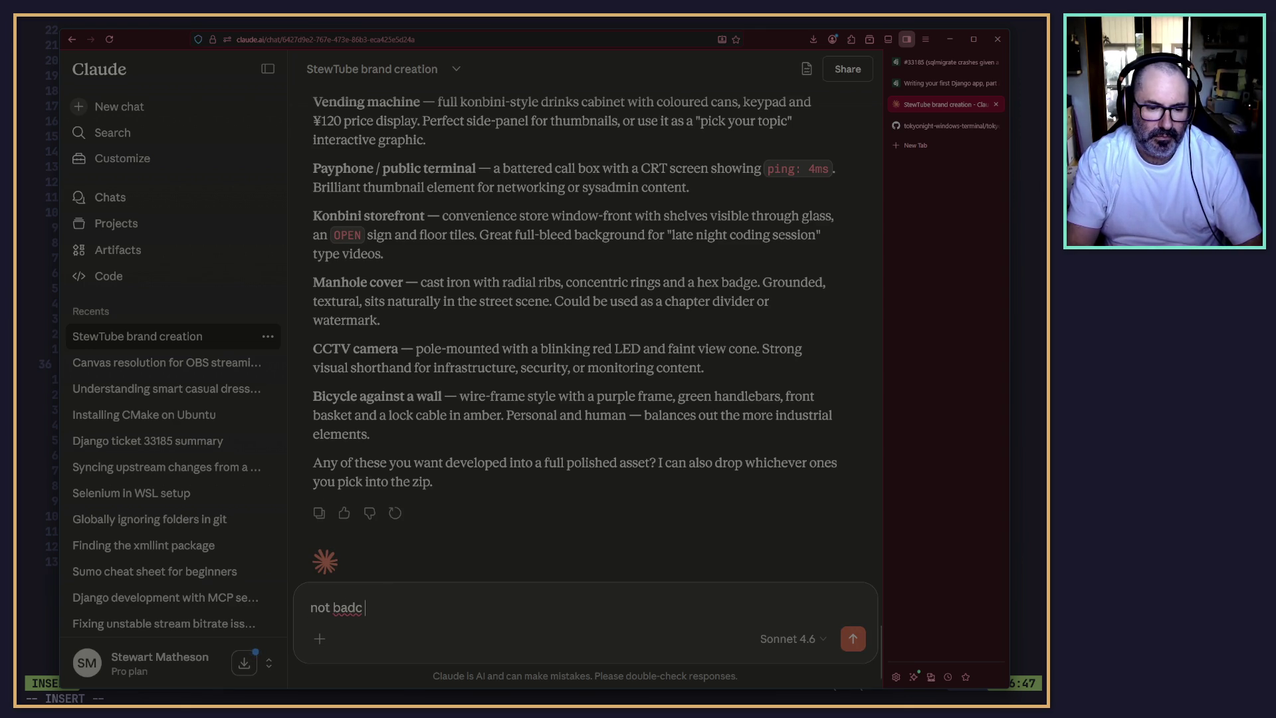
key("BackSpace")
key("BackSpace")
type(" but think ")
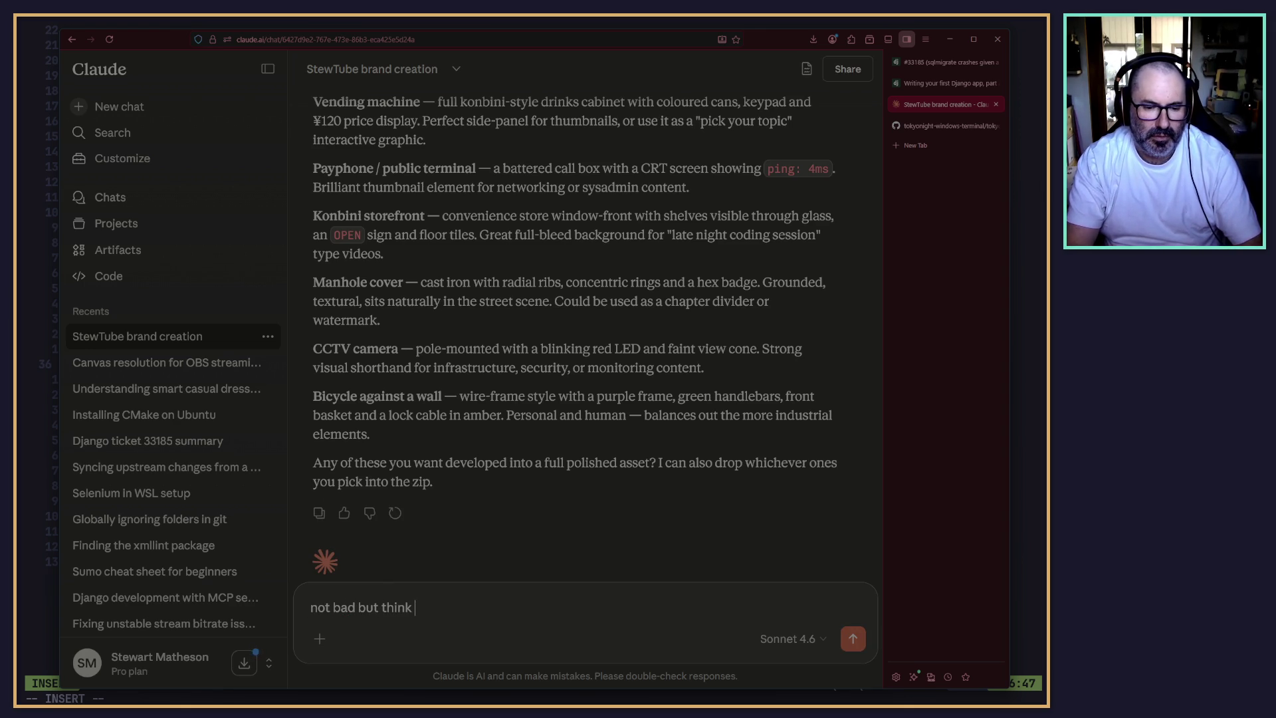
type("reey")
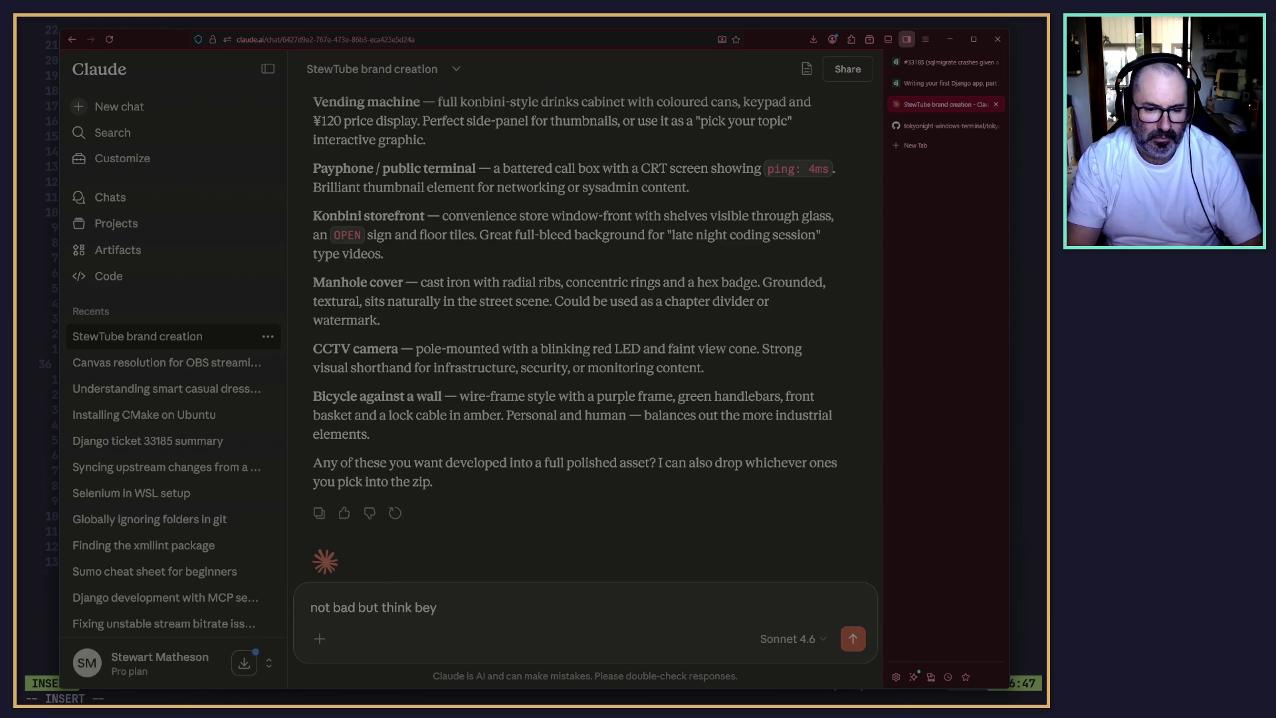
type("ond just")
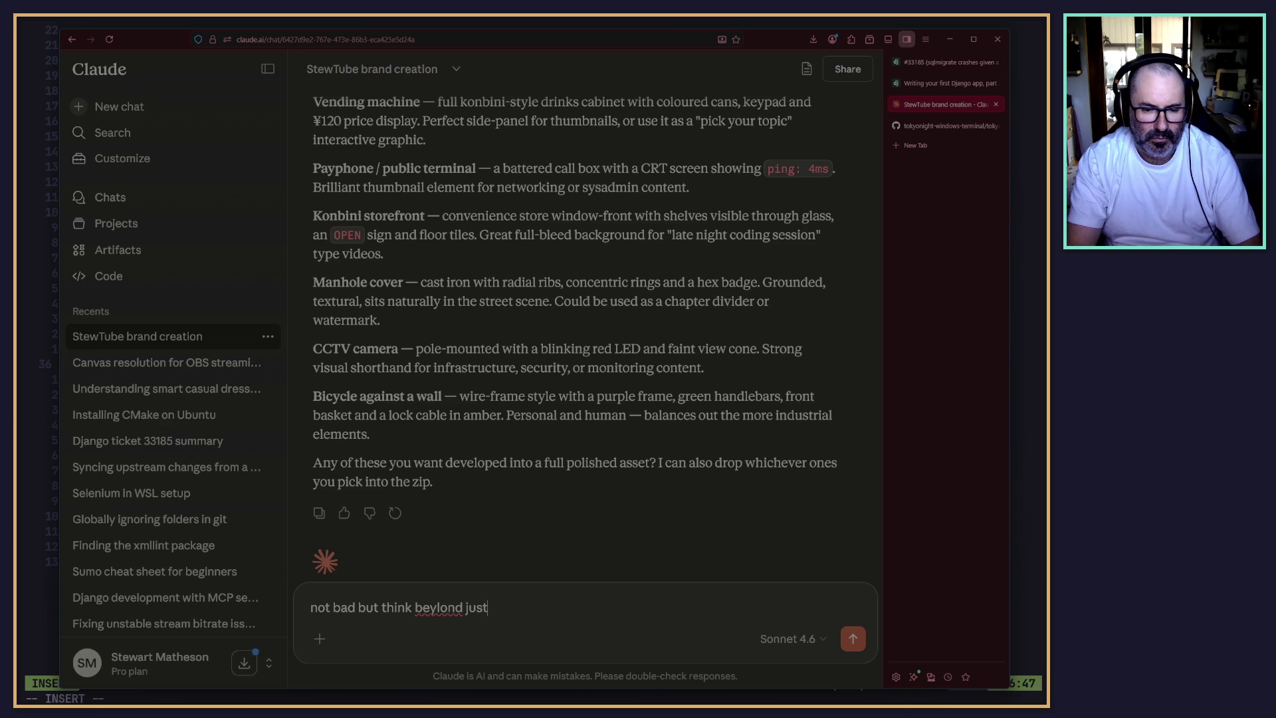
type(" tok")
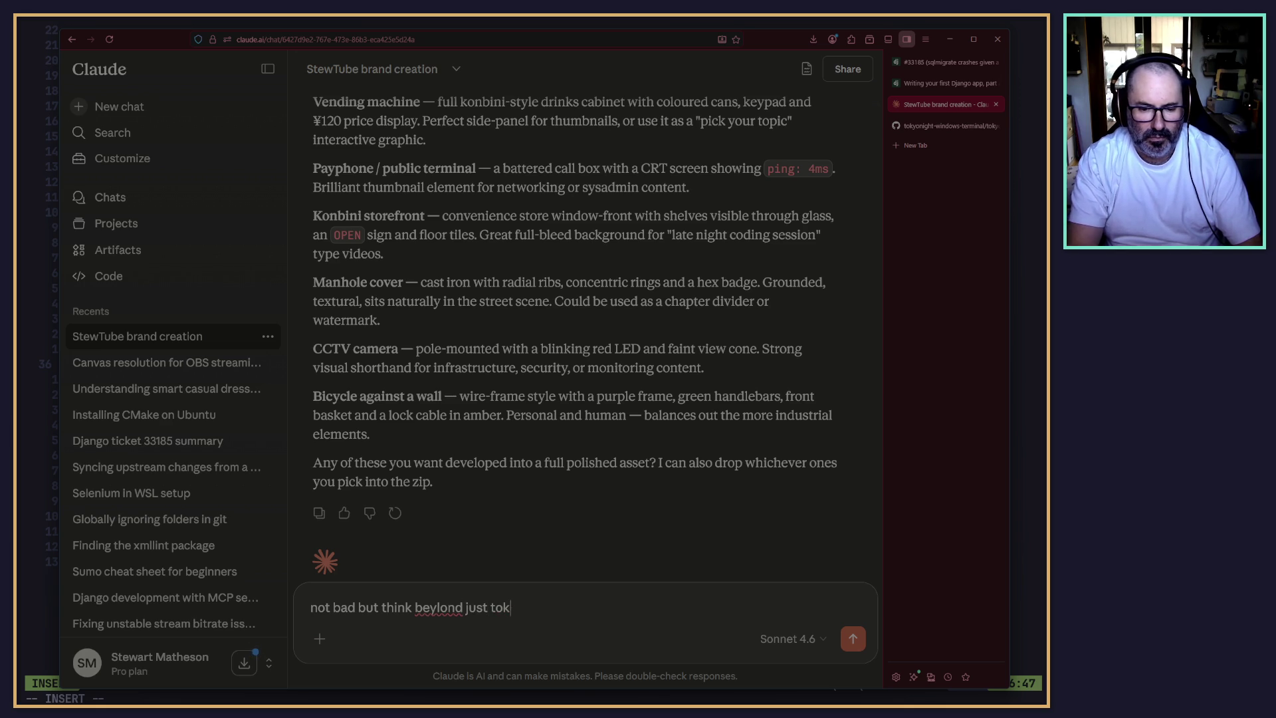
type("yo and")
Add and send: play with objects that cast light and shadows in a cyberpunk city of the future.
key("BackSpace")
key("BackSpace")
key("BackSpace")
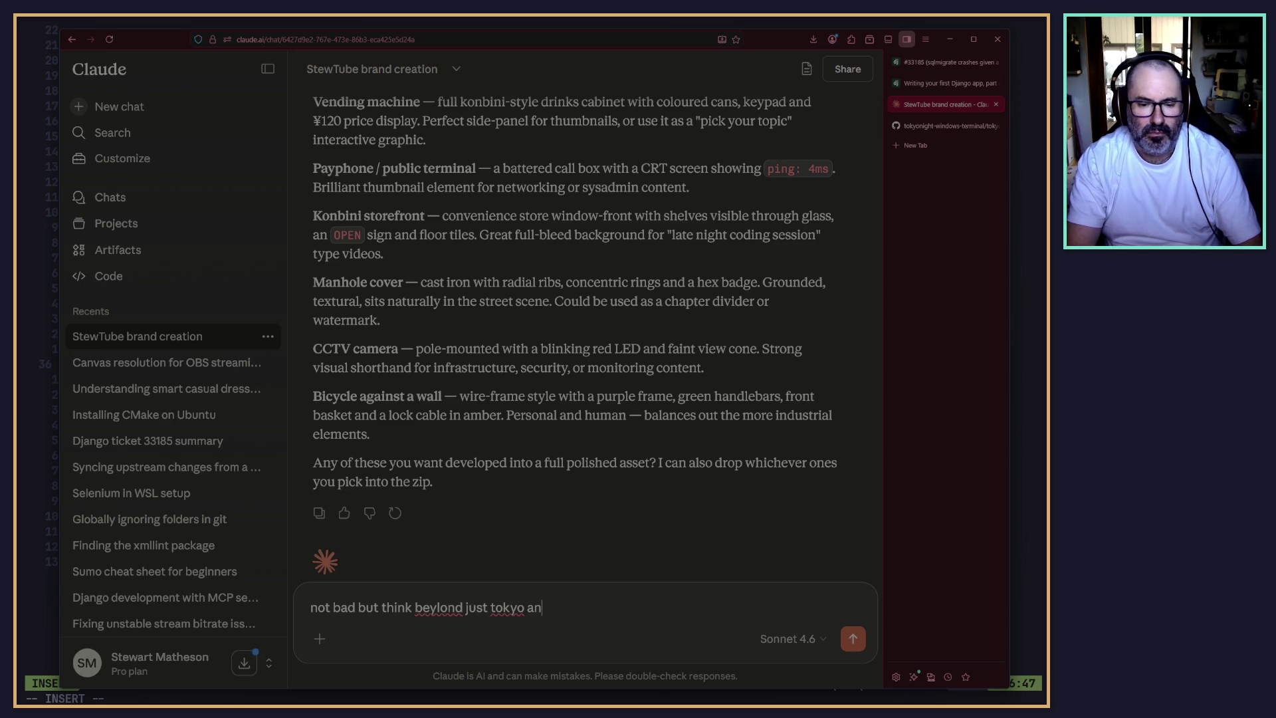
type(". Als")
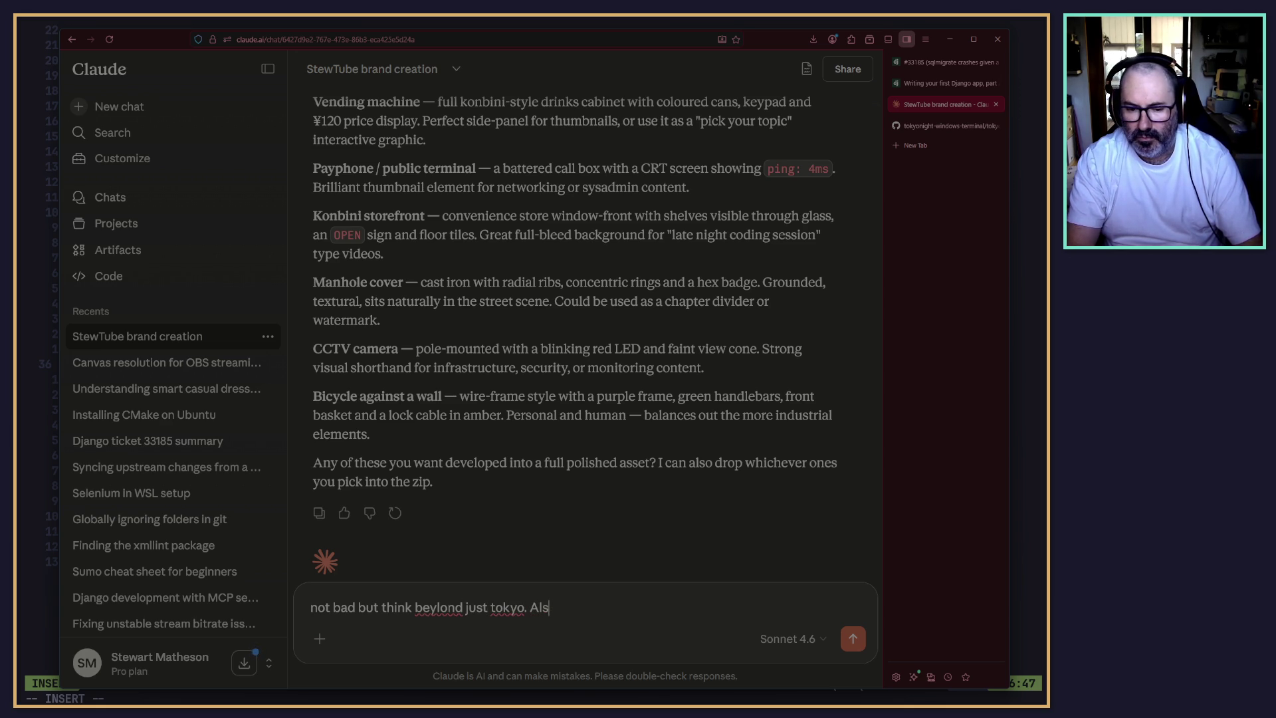
type("o play with the ")
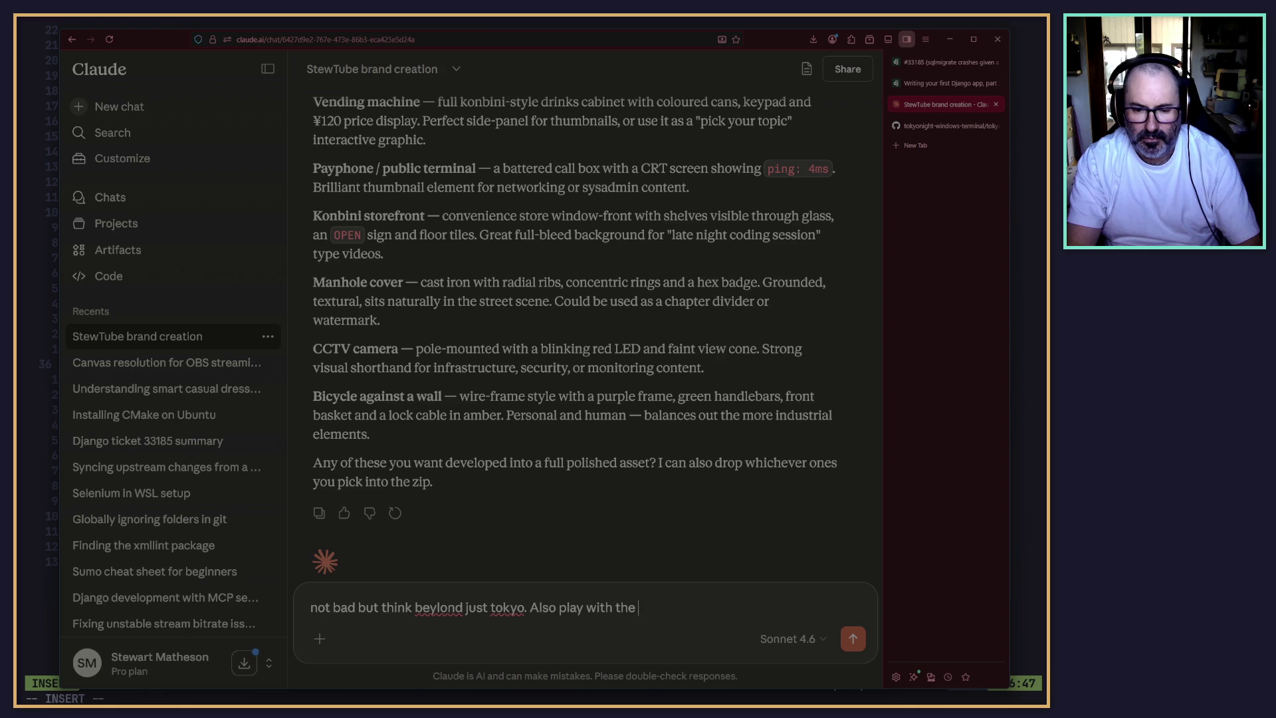
type("idea of object")
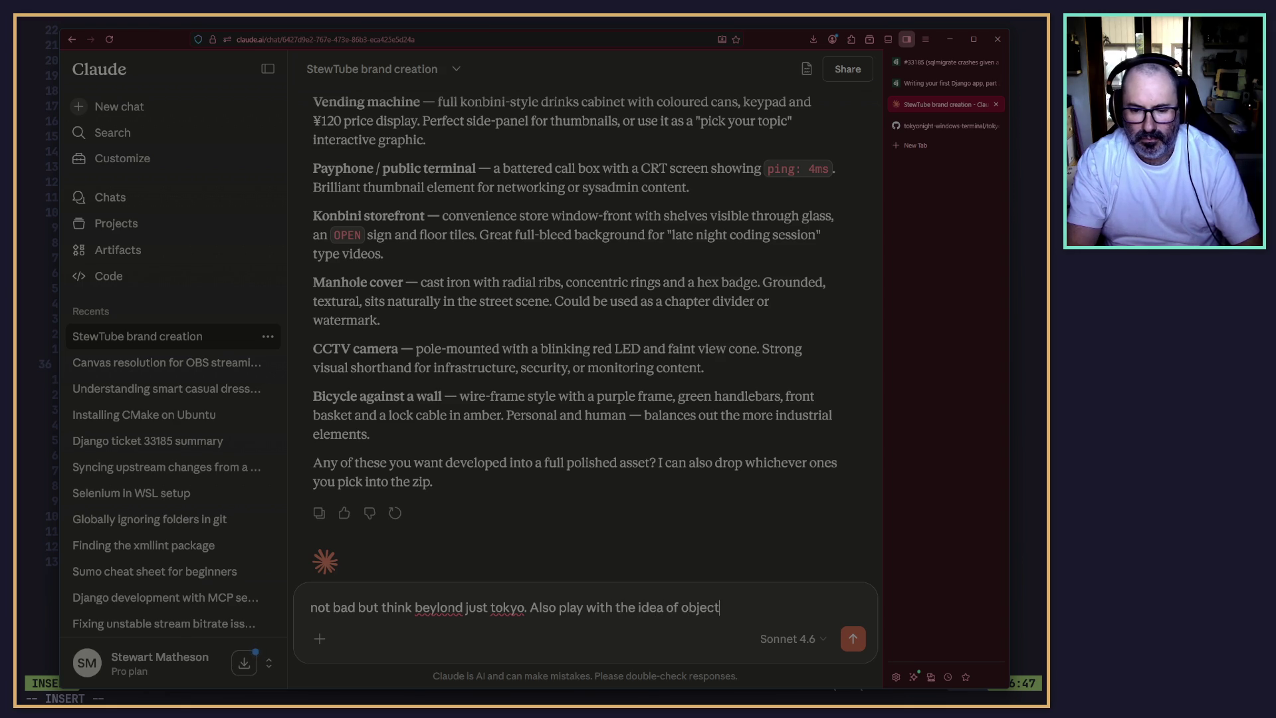
type("s that cast nig")
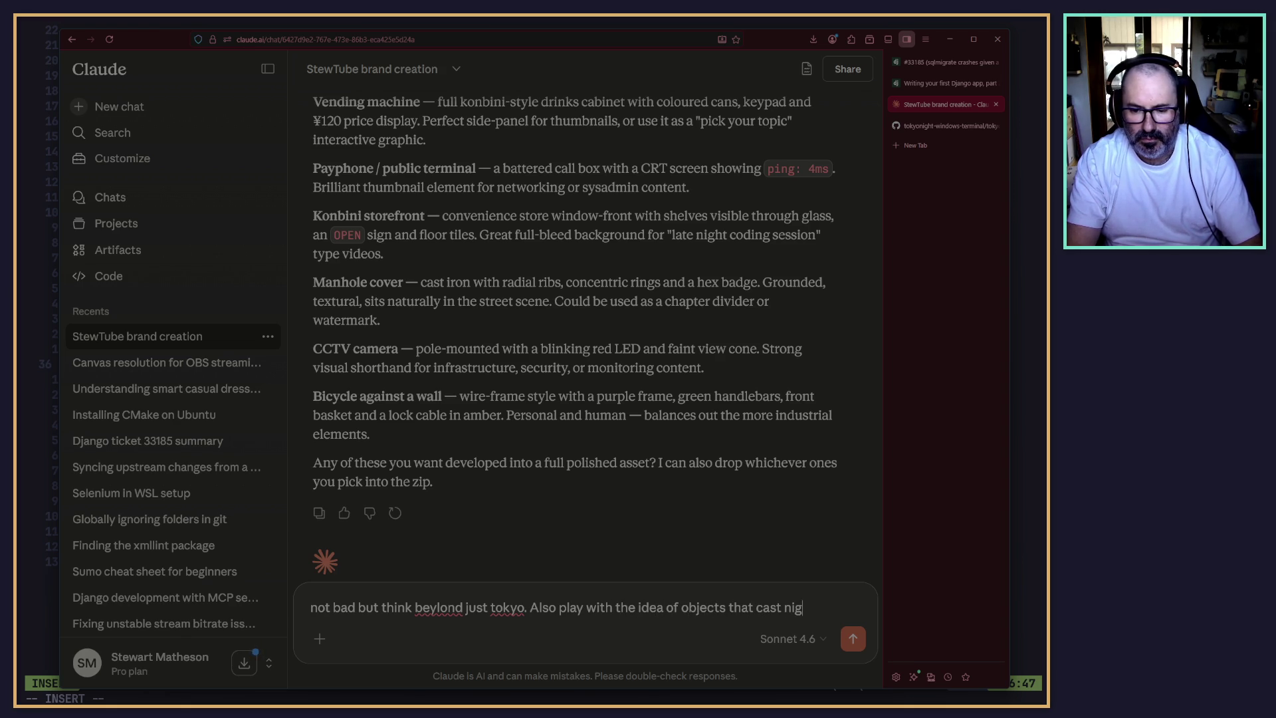
key("BackSpace")
key("BackSpace")
key("BackSpace")
type("light ")
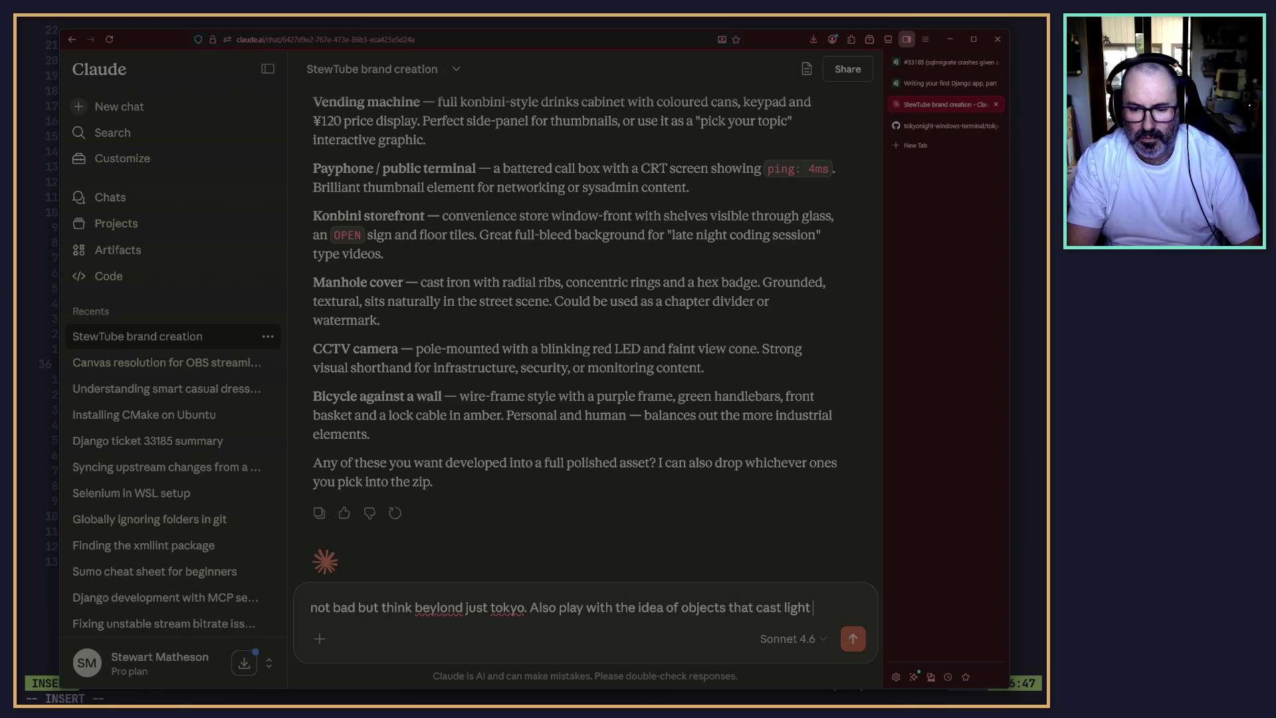
type("and have shadow")
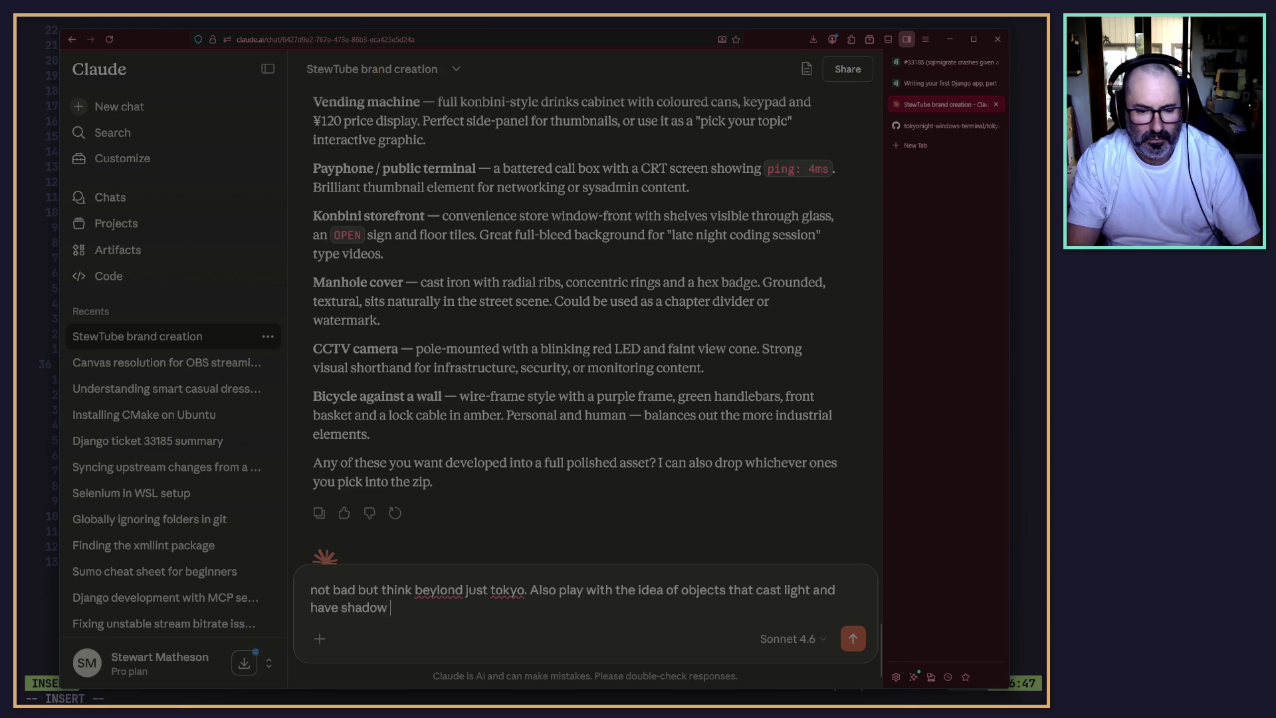
key("BackSpace")
type(". Tu")
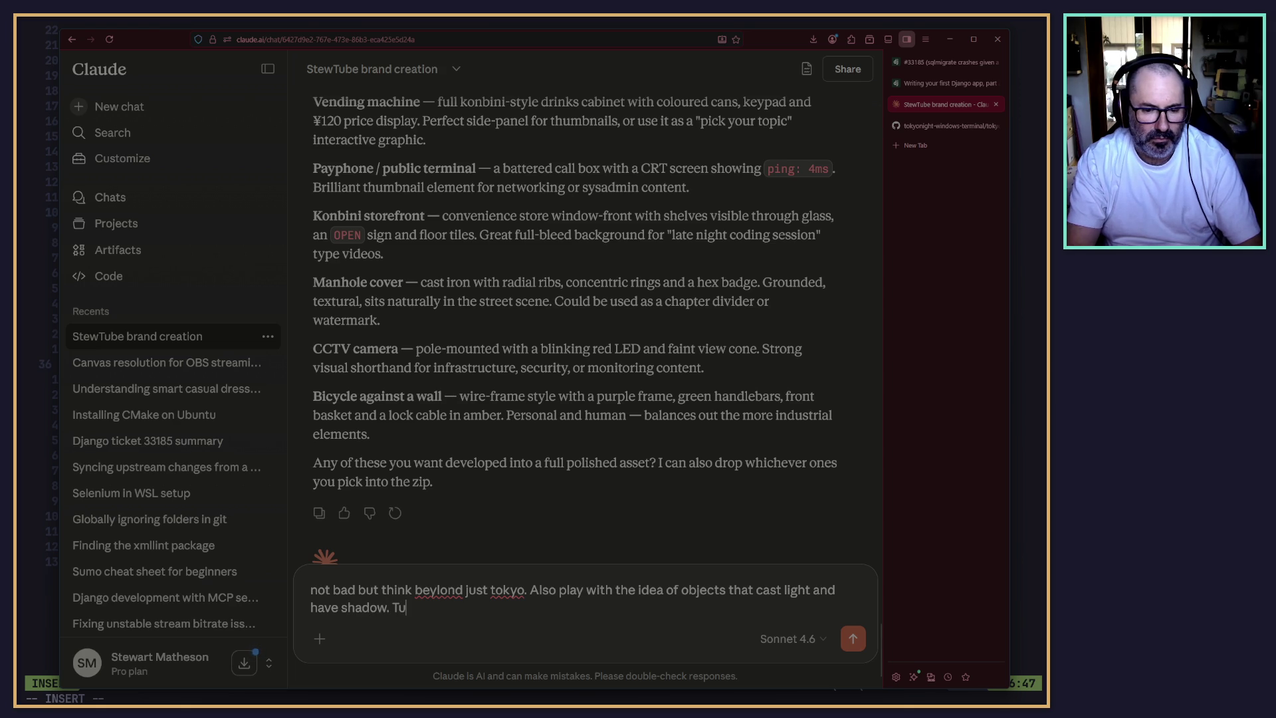
key("BackSpace")
type("hink")
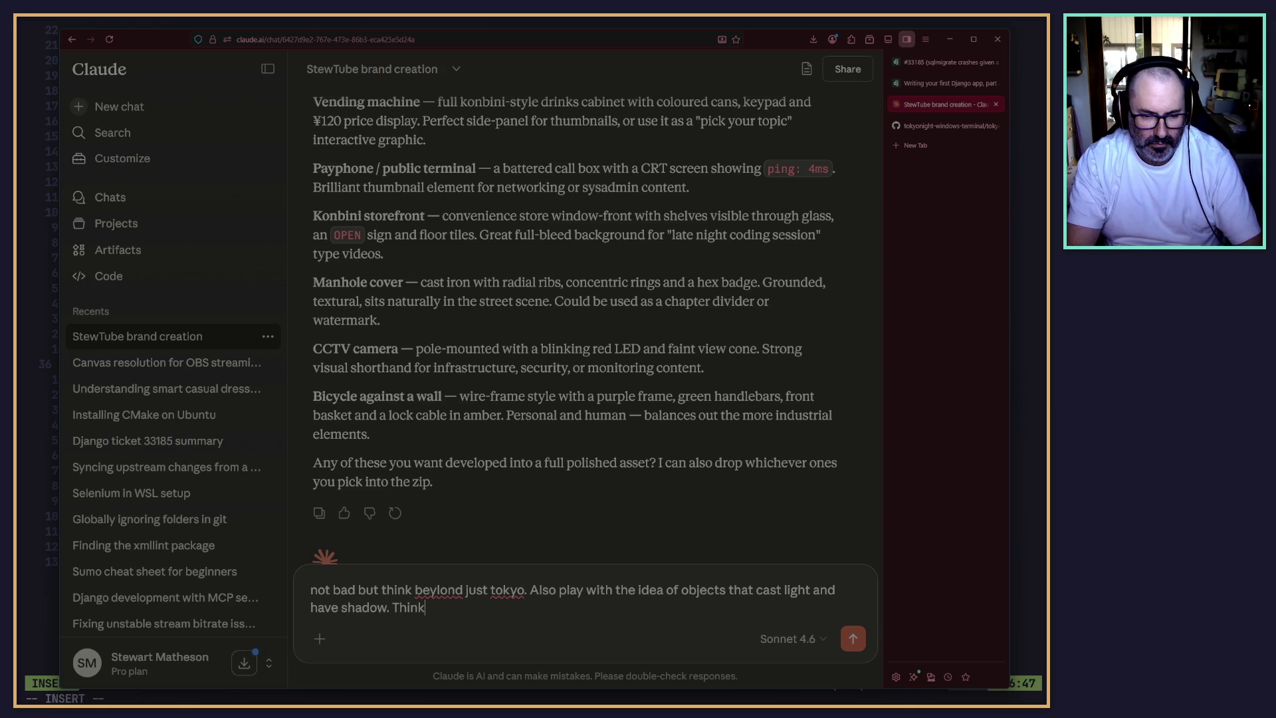
type(" ney")
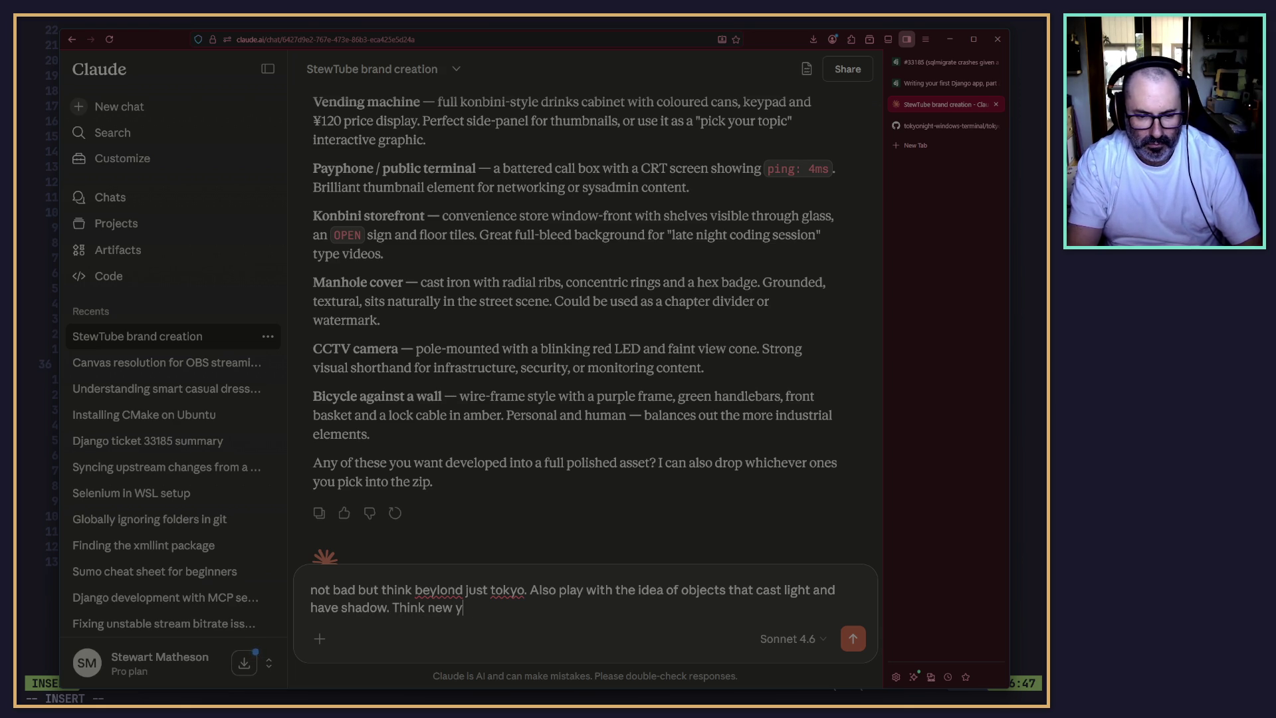
type("york")
key("BackSpace")
key("BackSpace")
key("BackSpace")
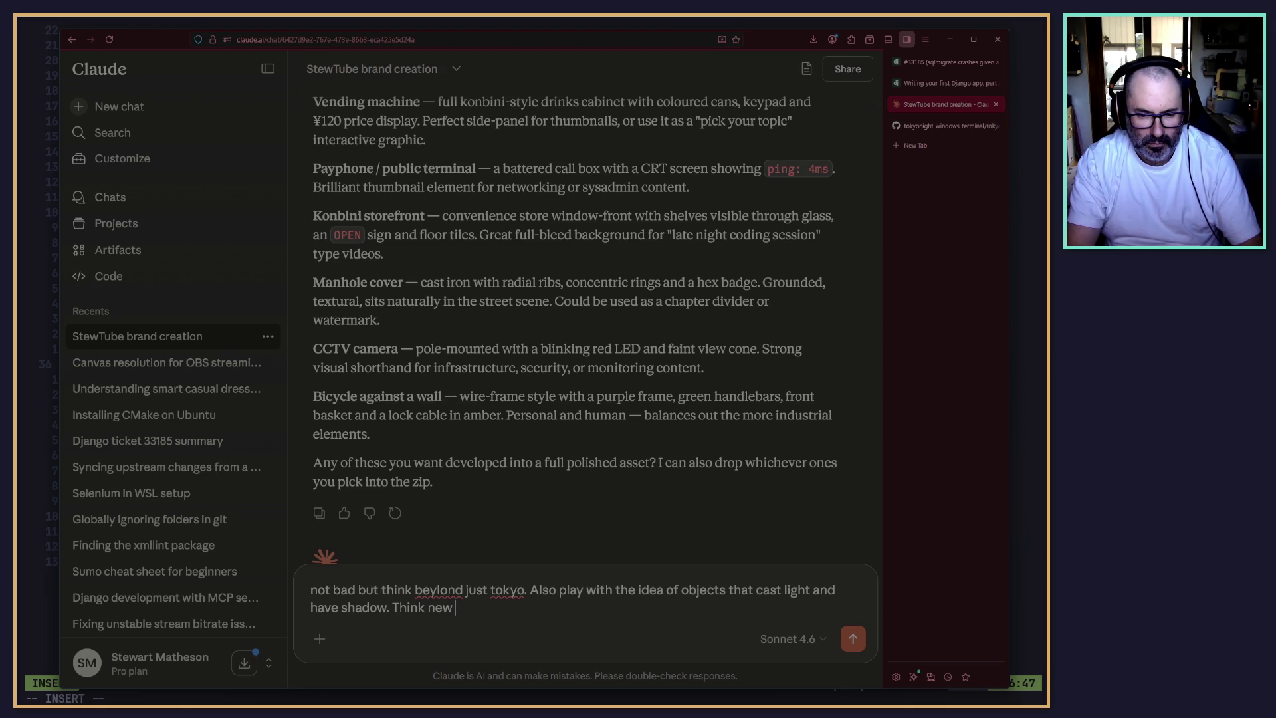
type("york")
key("BackSpace")
key("BackSpace")
key("BackSpace")
type("a city of the future ")
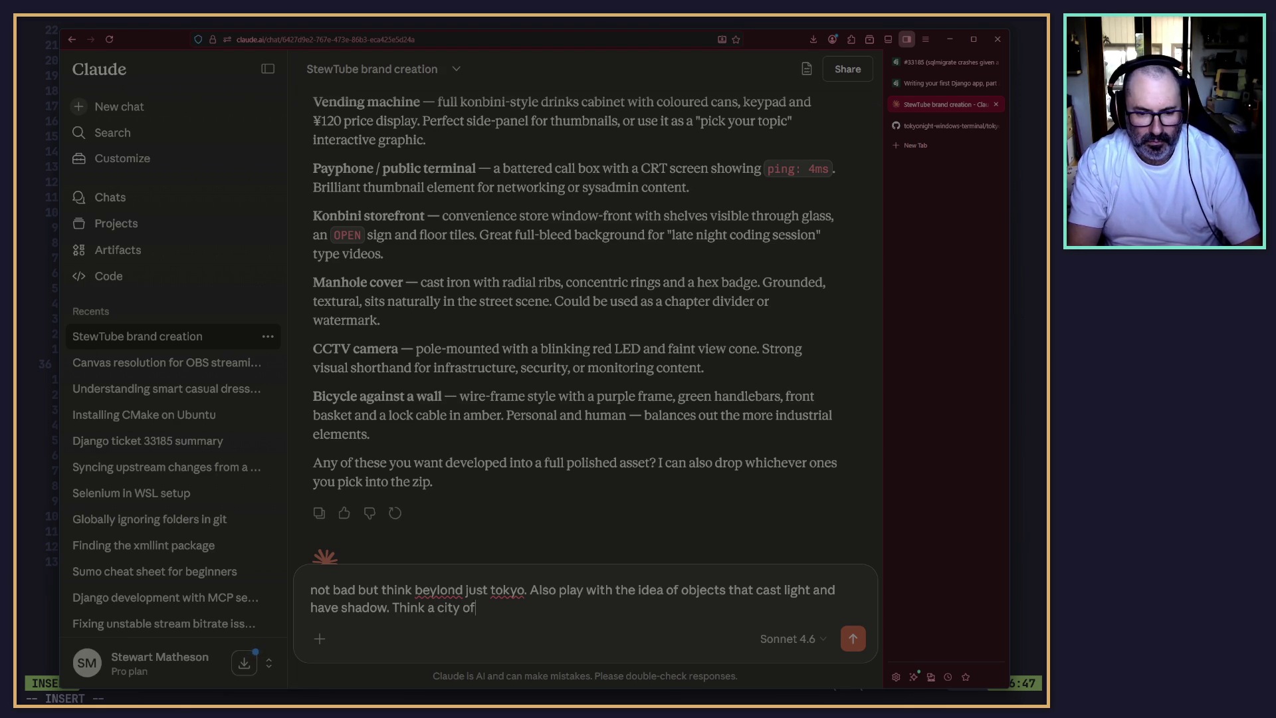
type("that has a ")
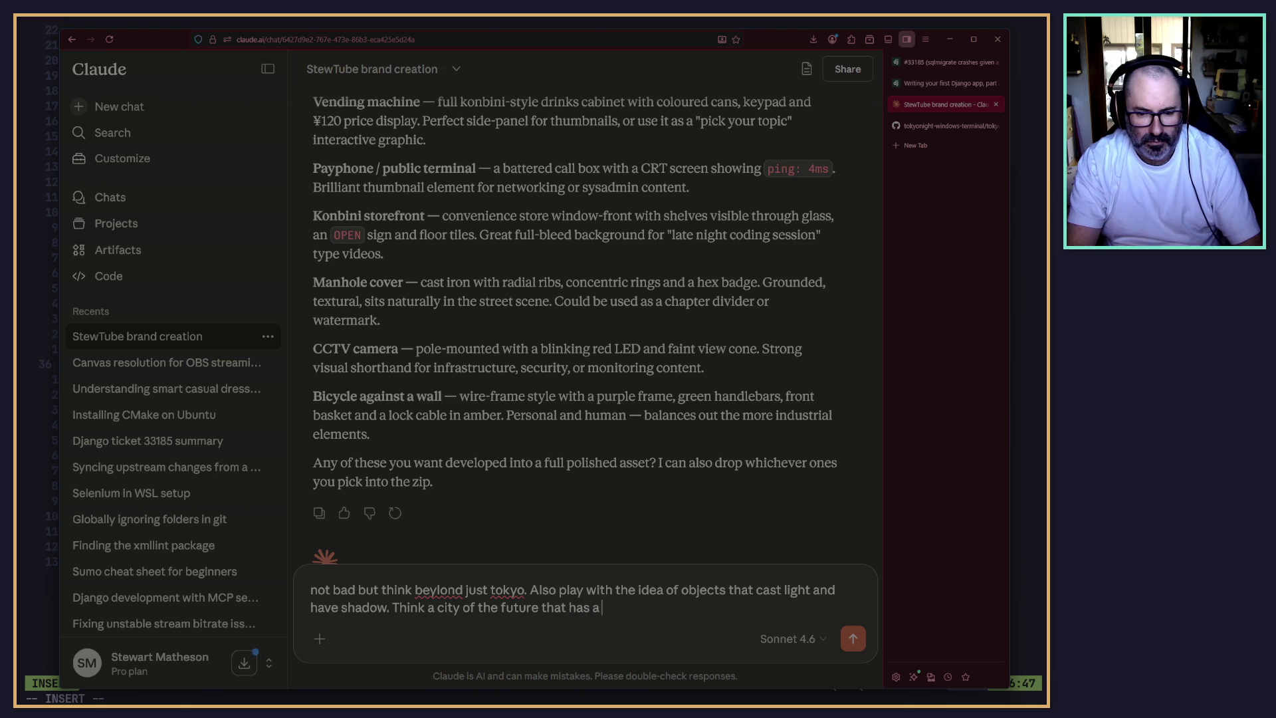
type("cyber ")
type("punk sty")
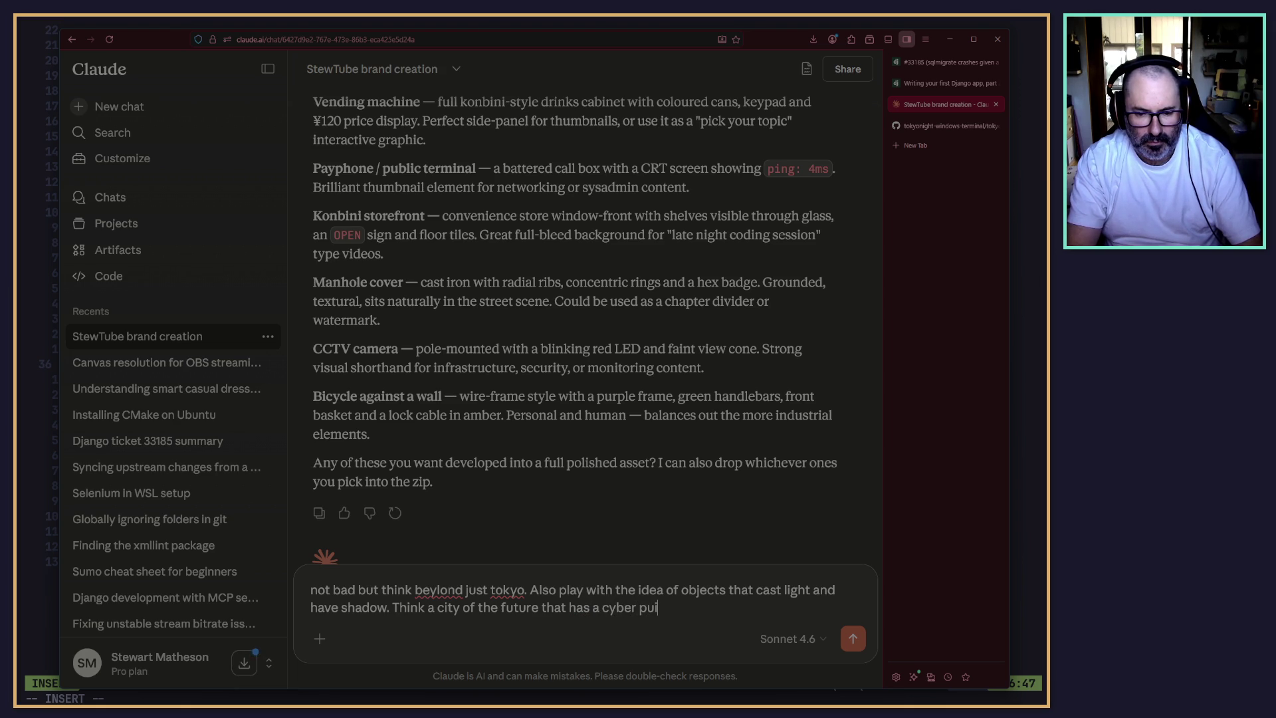
type("le to it")
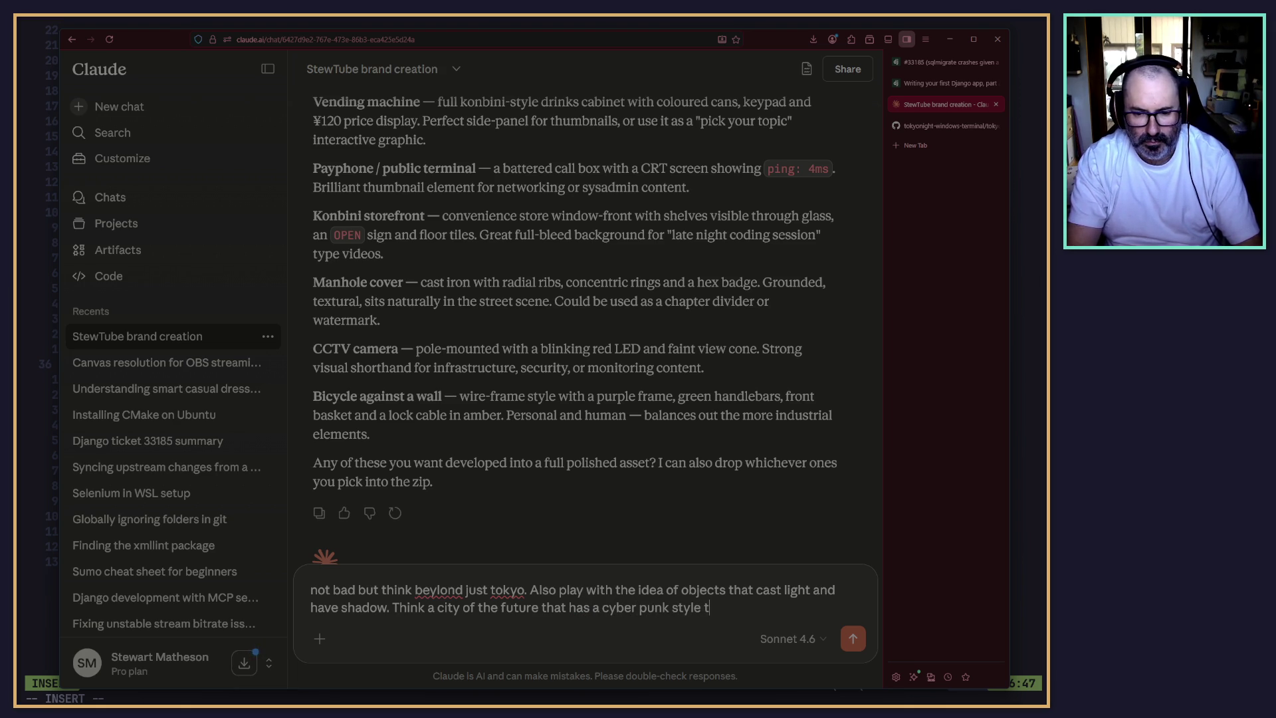
key("Return")
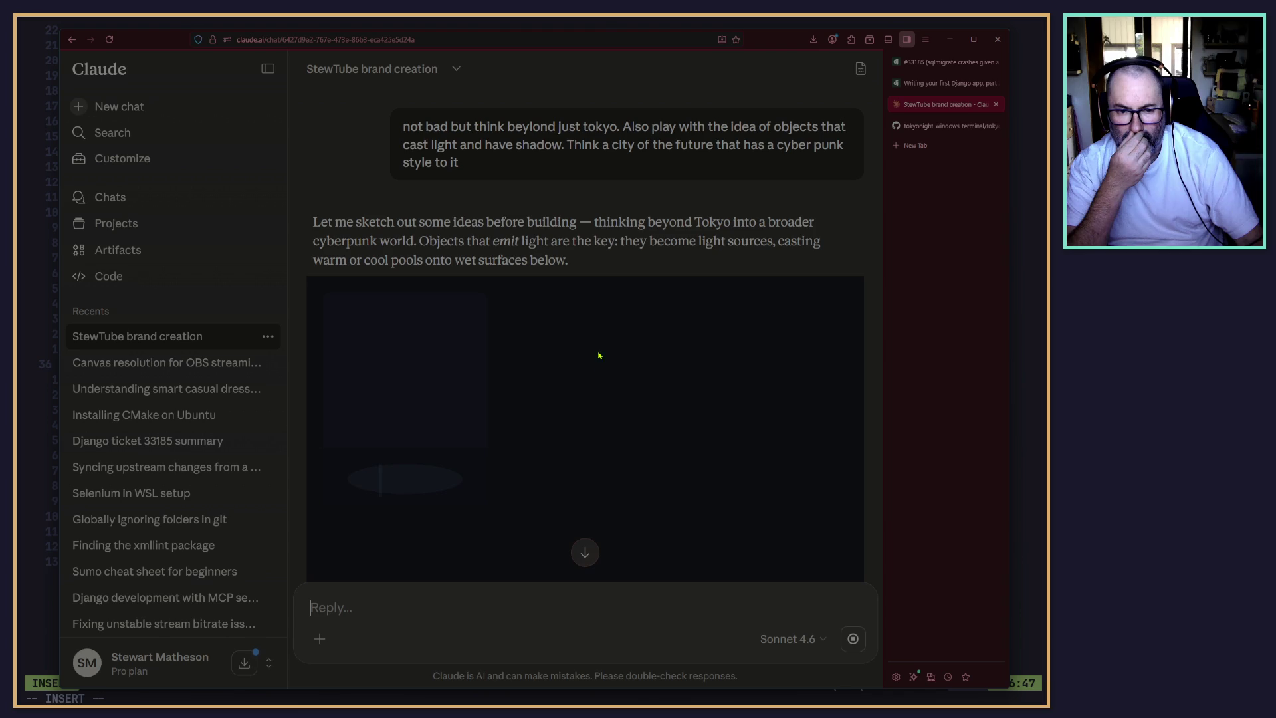
Scroll through the reply's dark cyberpunk sketch of a shape above a streaked pool of light.
scroll(564, 382, "down", 2)
scroll(531, 407, "up", 3)
scroll(449, 429, "down", 5)
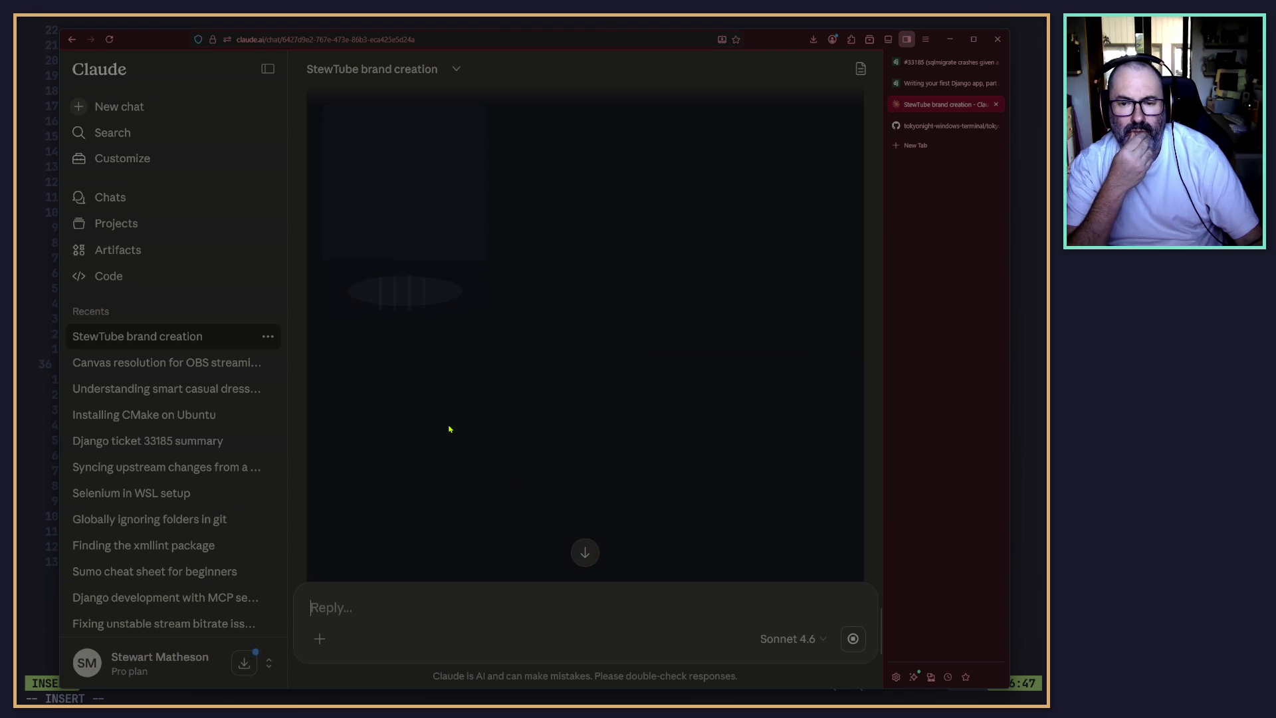
Switch to the Django Trac ticket #33185 tab and toggle the bookmarks sidebar on and off.
left_click(919, 66)
scroll(642, 422, "up", 5)
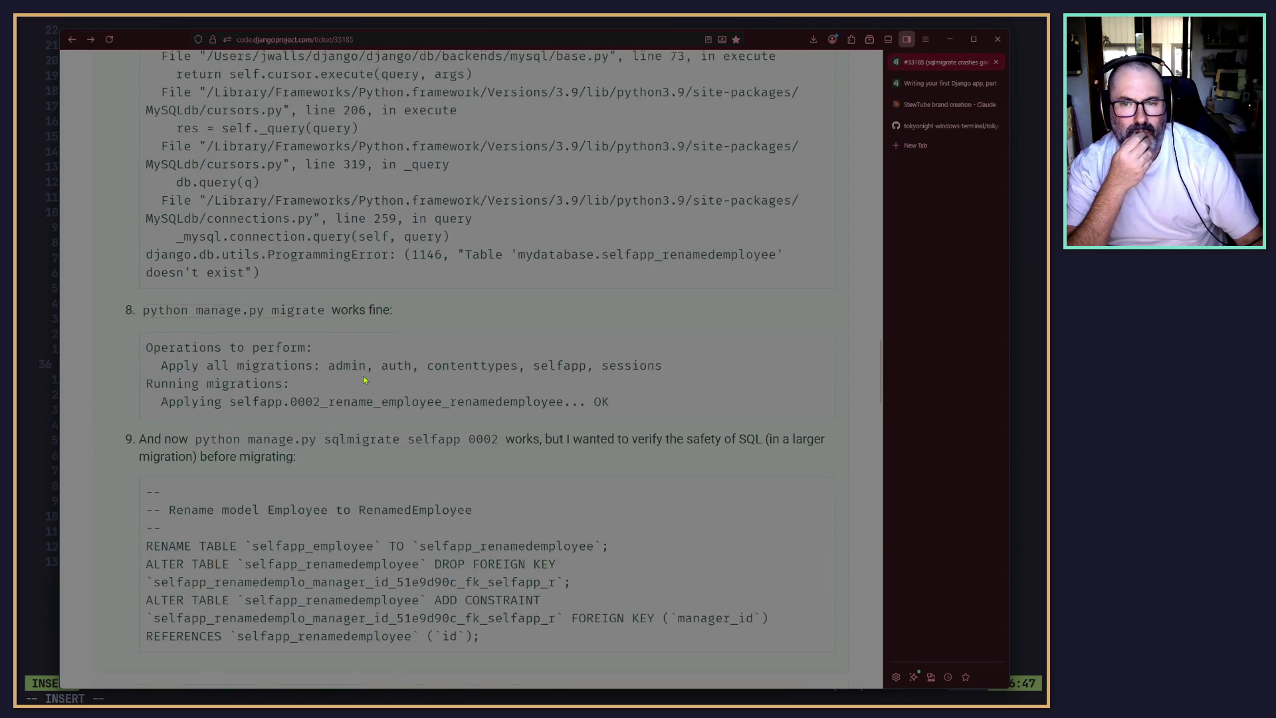
scroll(642, 422, "up", 2)
left_click(959, 684)
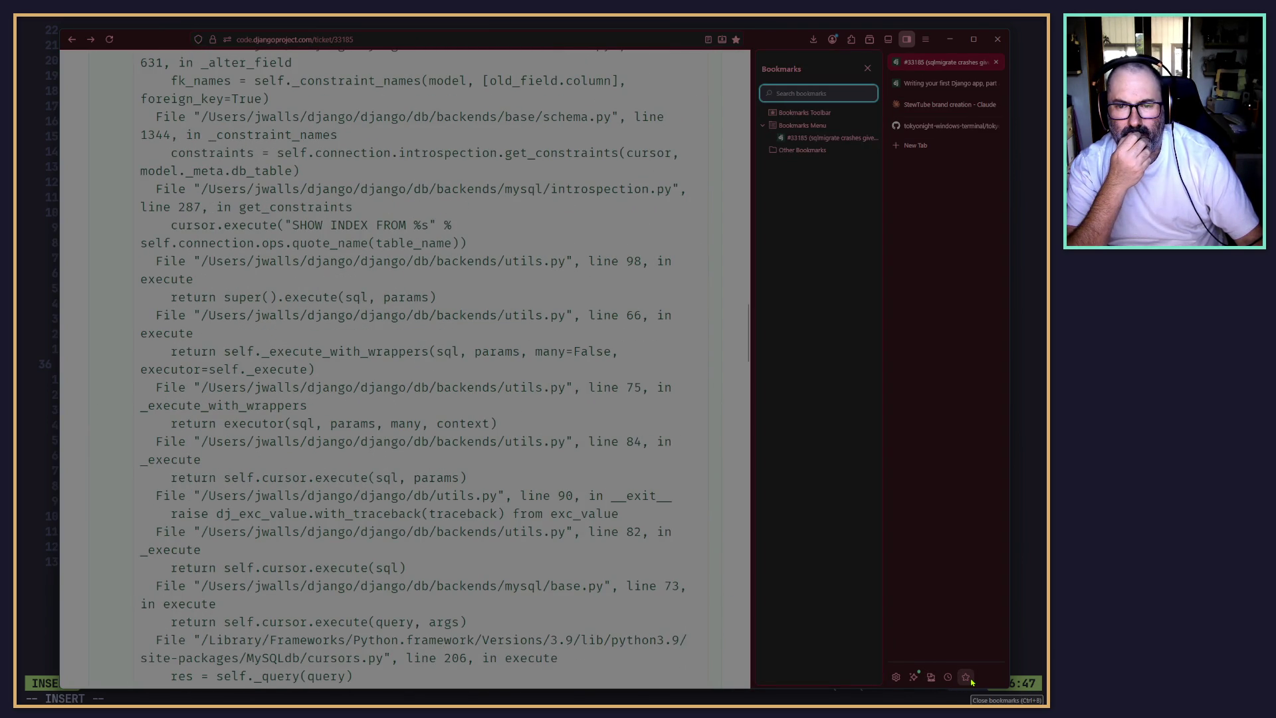
left_click(967, 678)
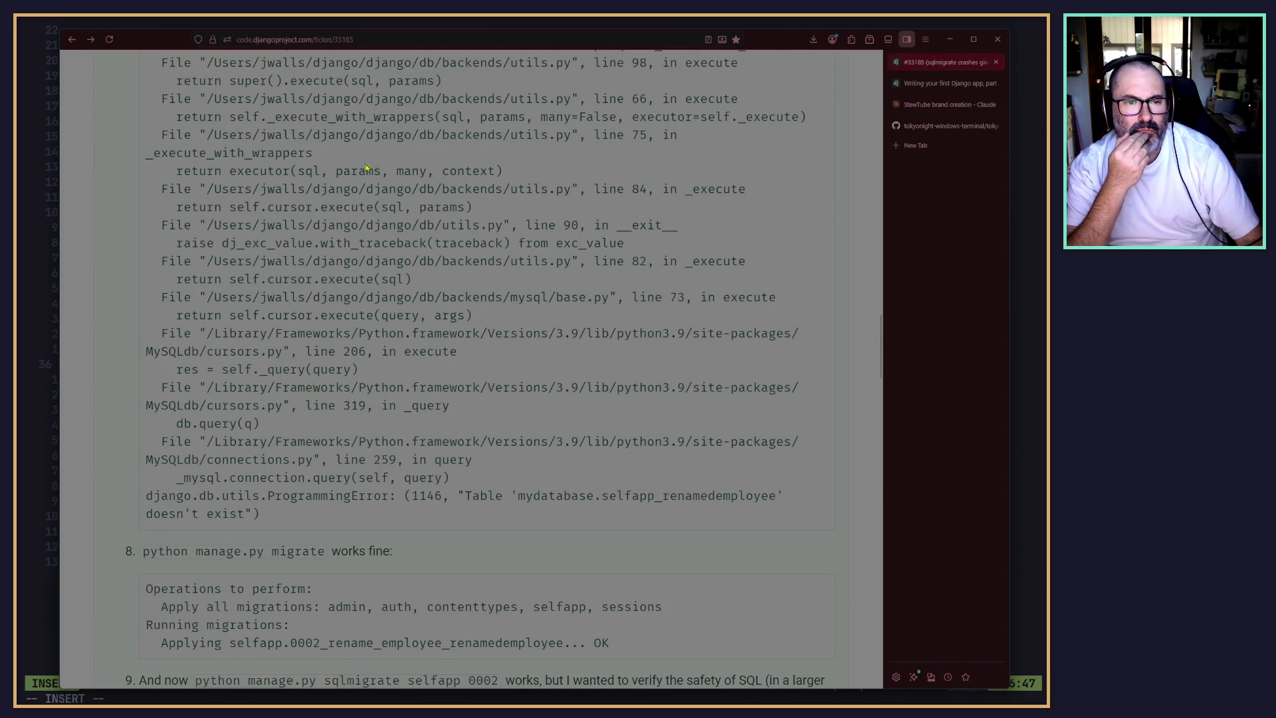
Glance at the terminal notes, return to Firefox and open its main menu.
left_click(39, 304)
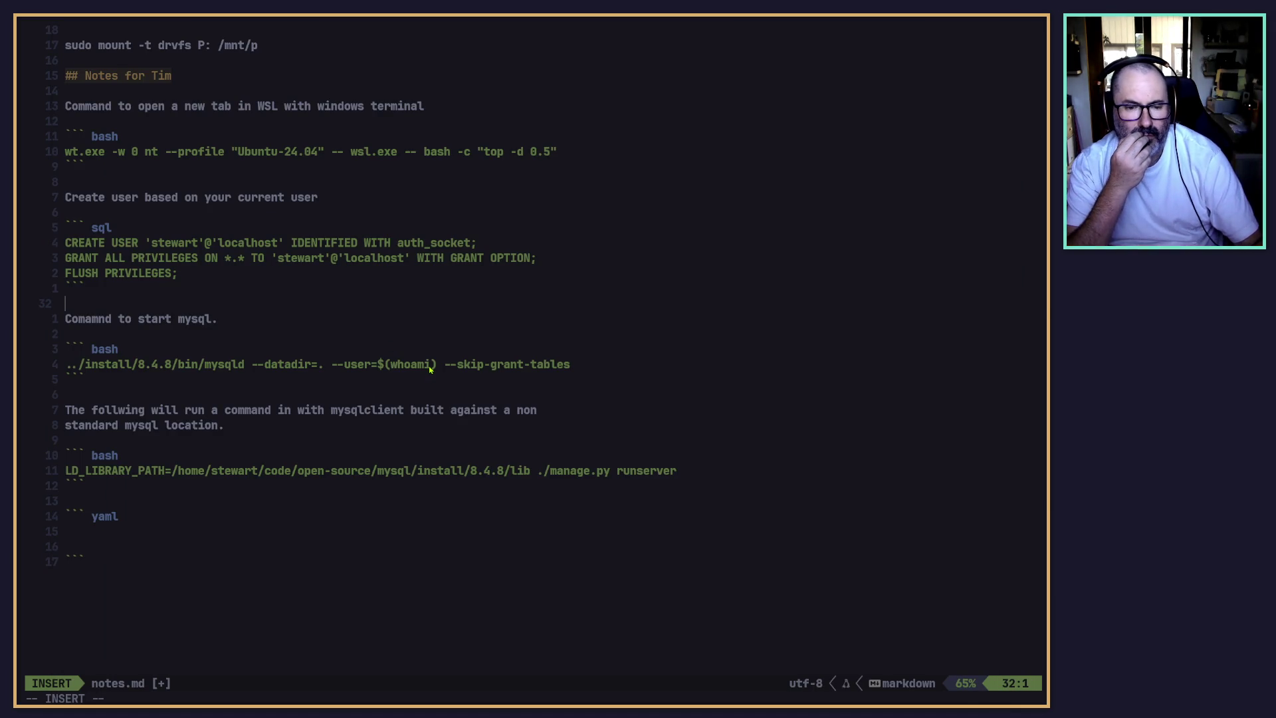
key("alt+Tab")
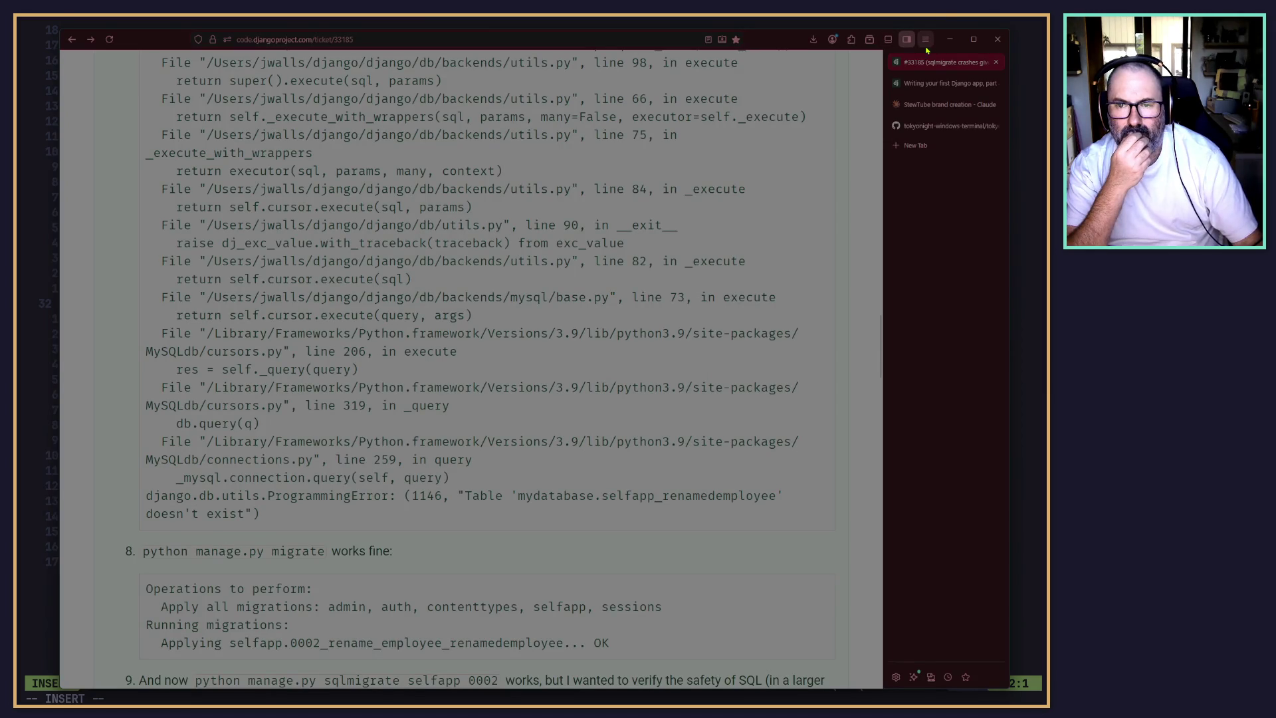
left_click(925, 39)
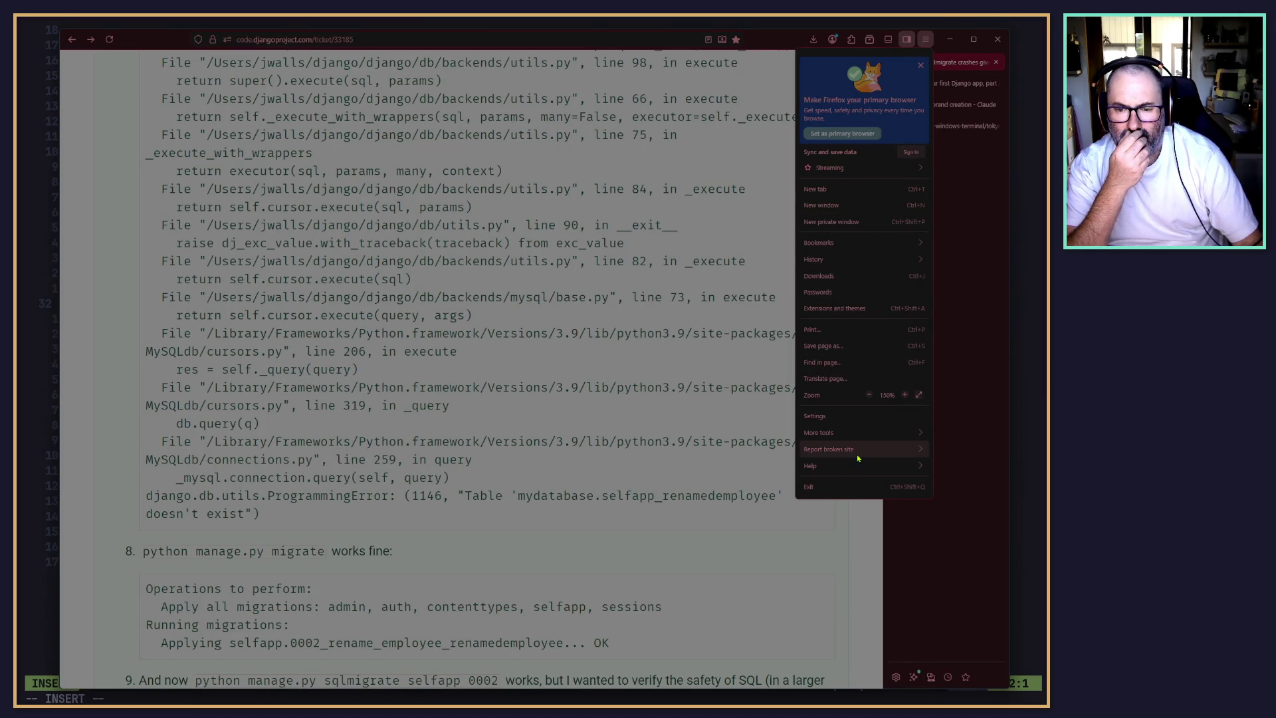
Open Firefox Settings in its own tab and skim the General section.
left_click(838, 417)
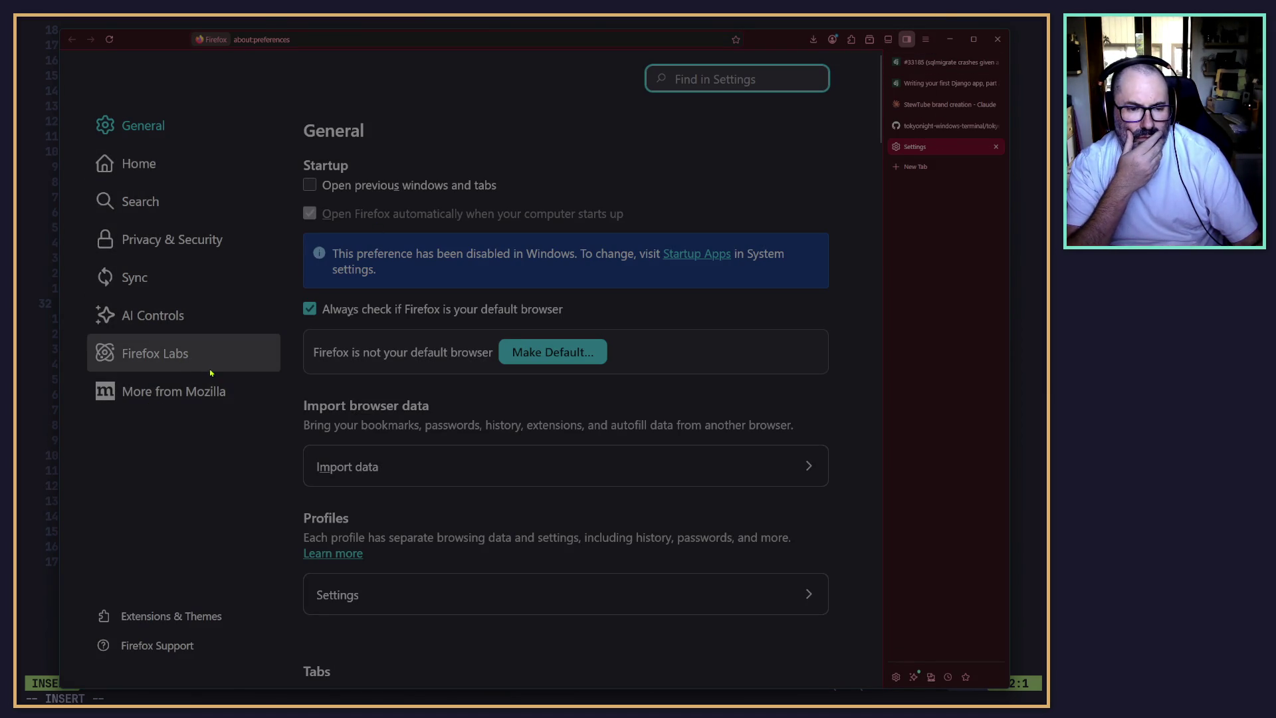
scroll(362, 399, "down", 10)
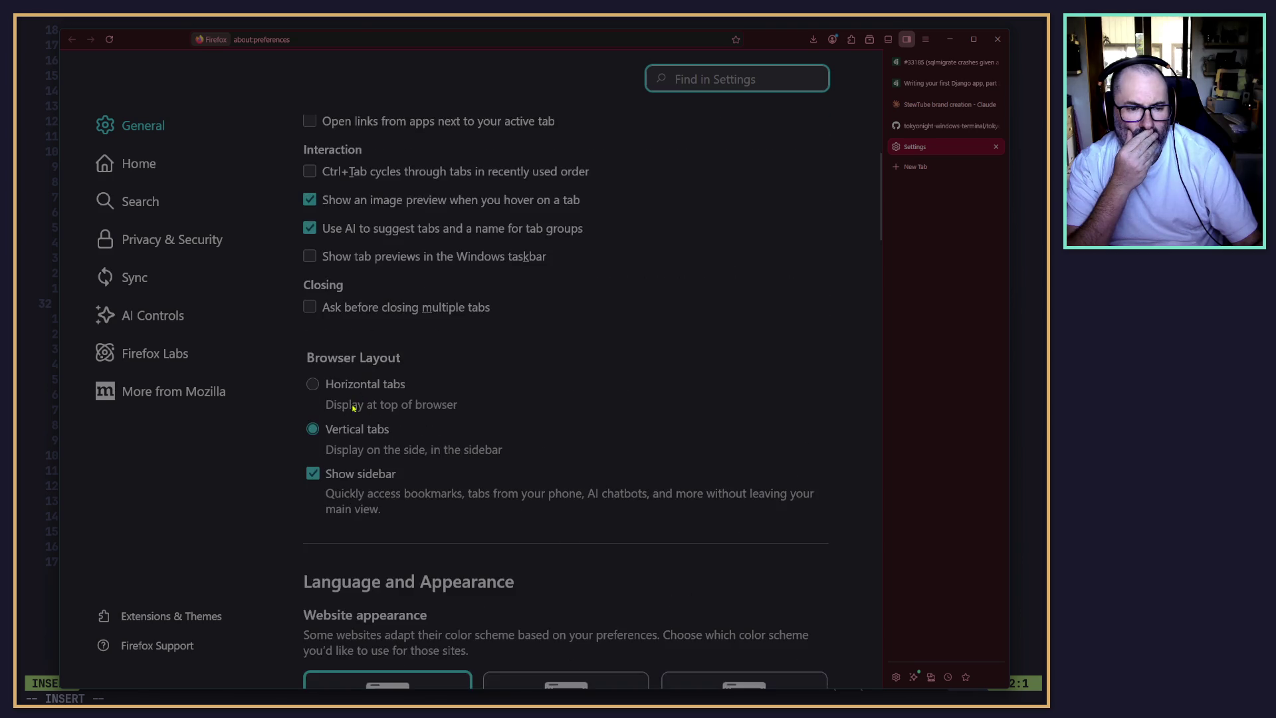
scroll(354, 407, "up", 8)
Peek at Home settings, then scroll through General and back to Startup at the top.
left_click(157, 164)
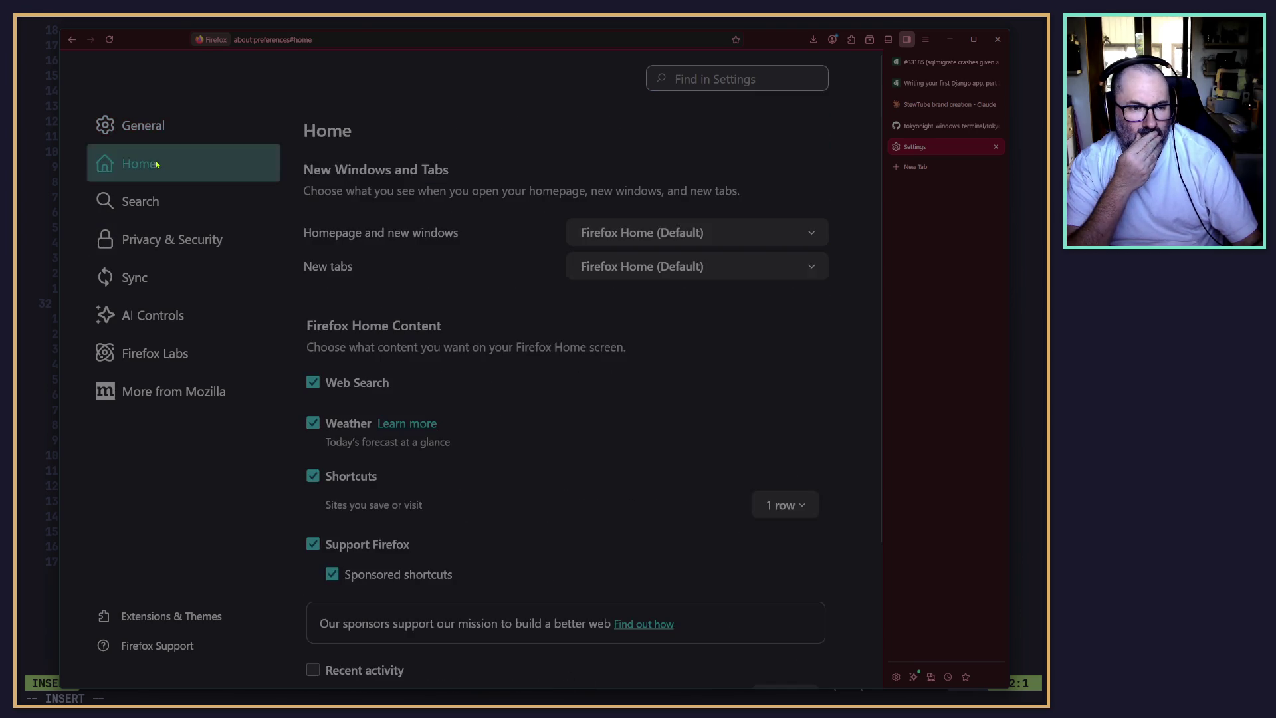
left_click(160, 130)
scroll(445, 369, "down", 10)
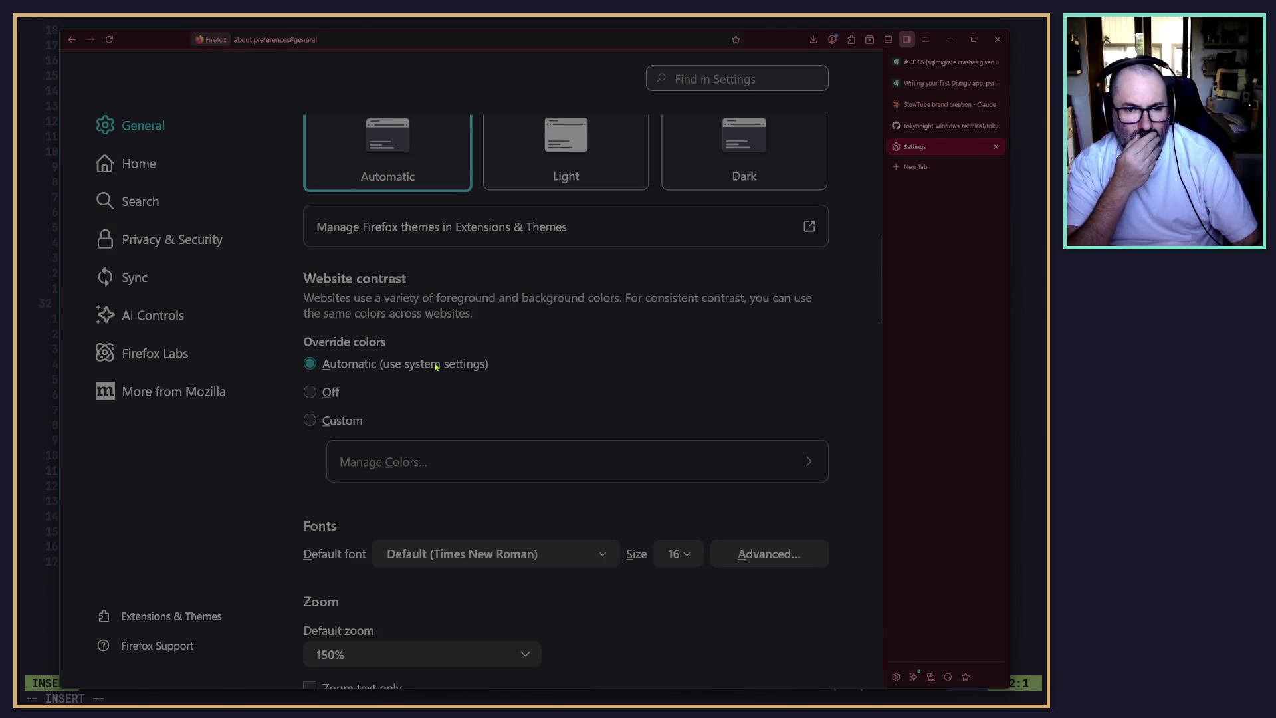
scroll(422, 359, "down", 15)
scroll(431, 581, "down", 5)
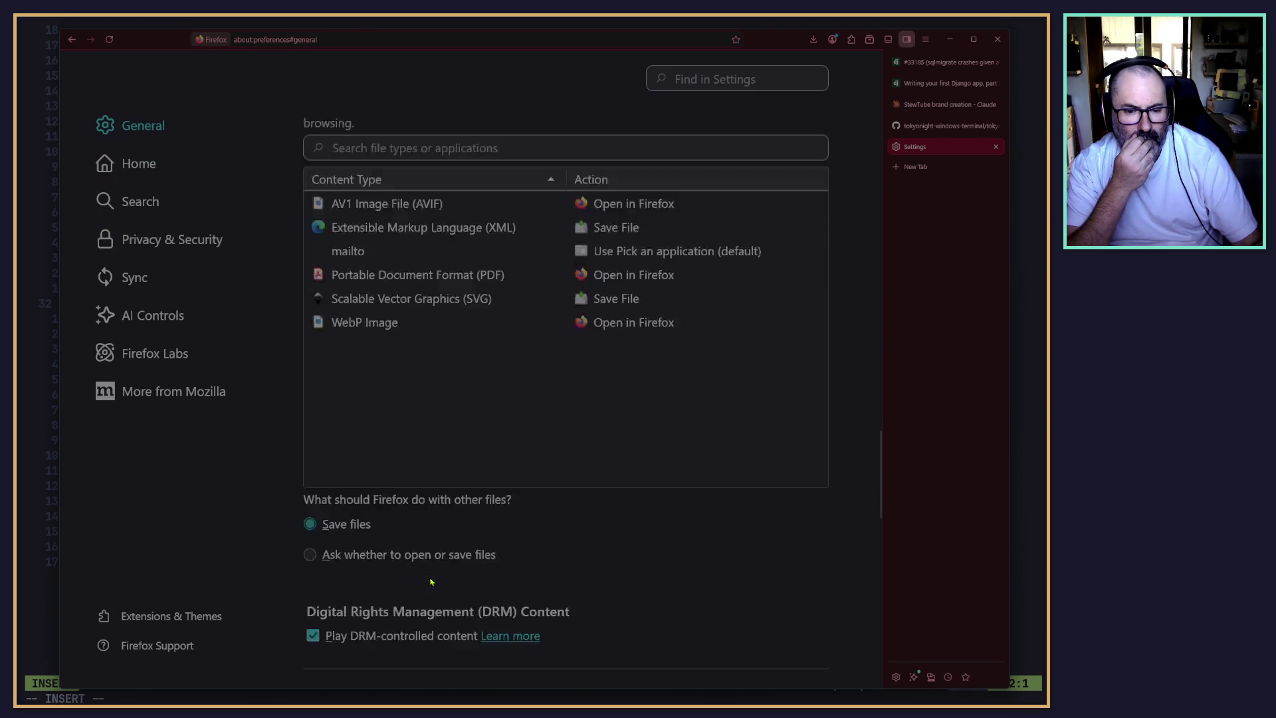
scroll(430, 582, "down", 10)
scroll(414, 527, "up", 8)
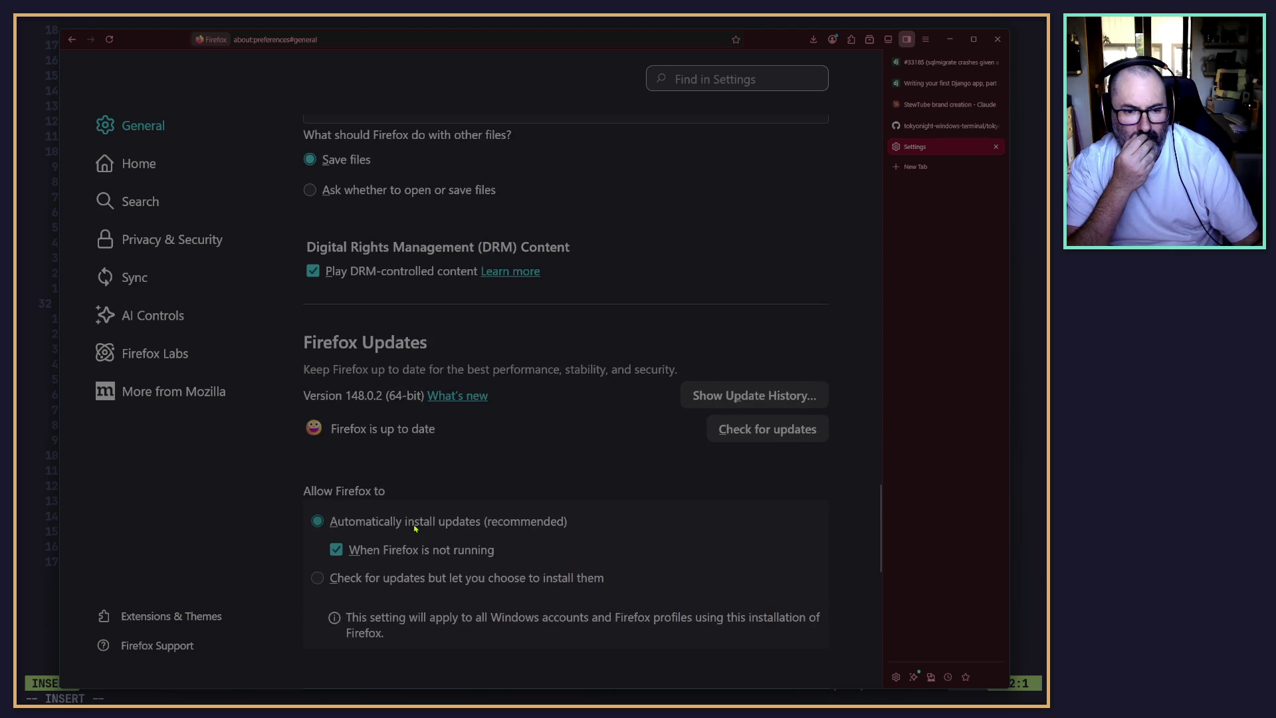
scroll(415, 527, "up", 10)
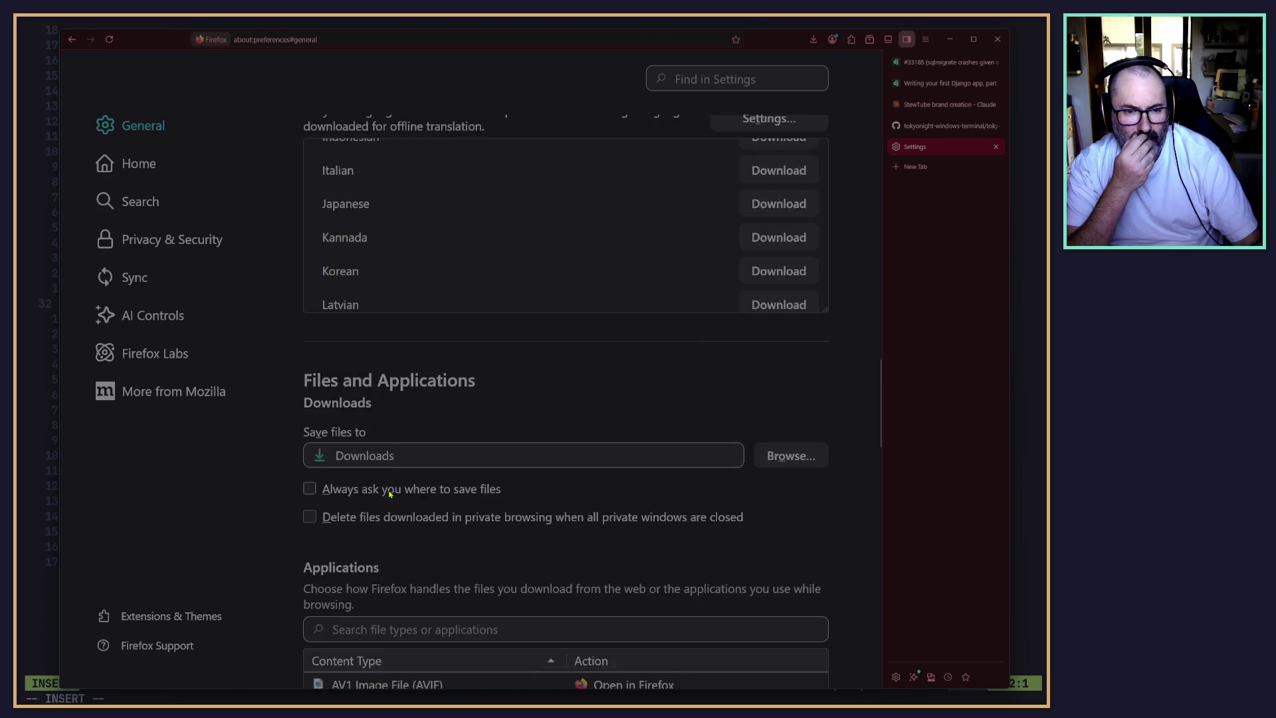
scroll(390, 493, "up", 10)
scroll(399, 348, "up", 7)
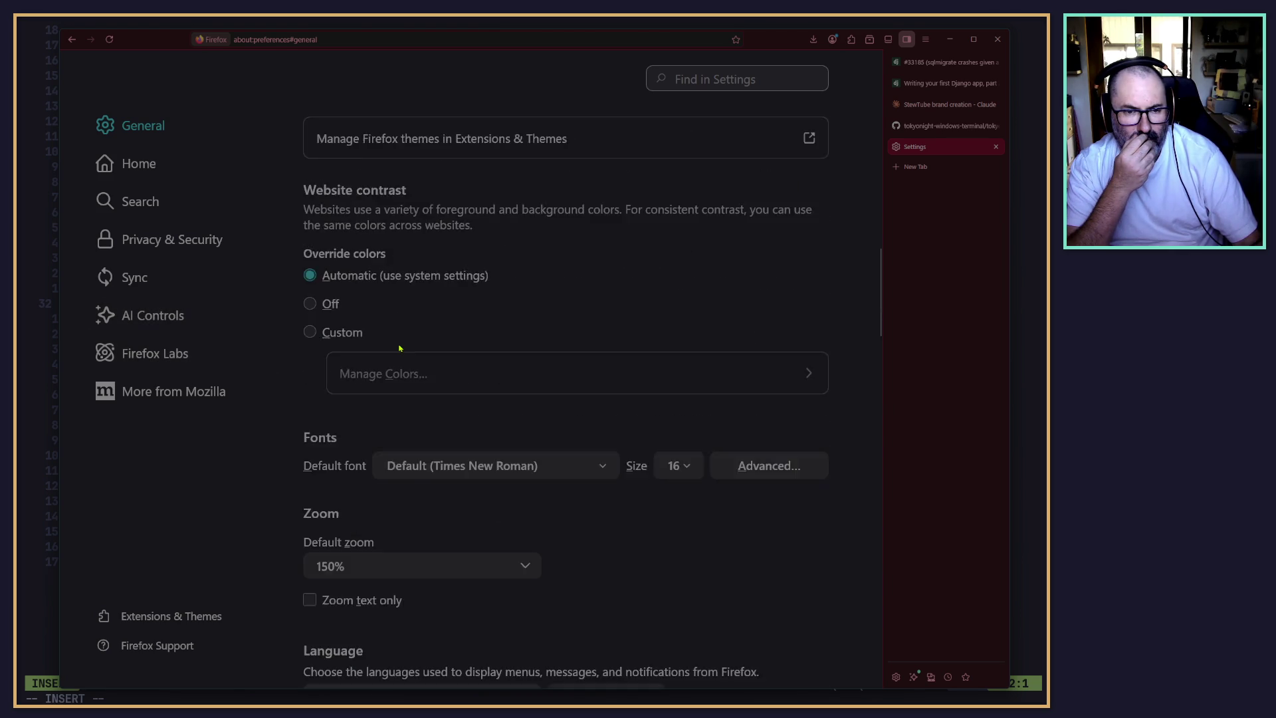
scroll(399, 348, "up", 10)
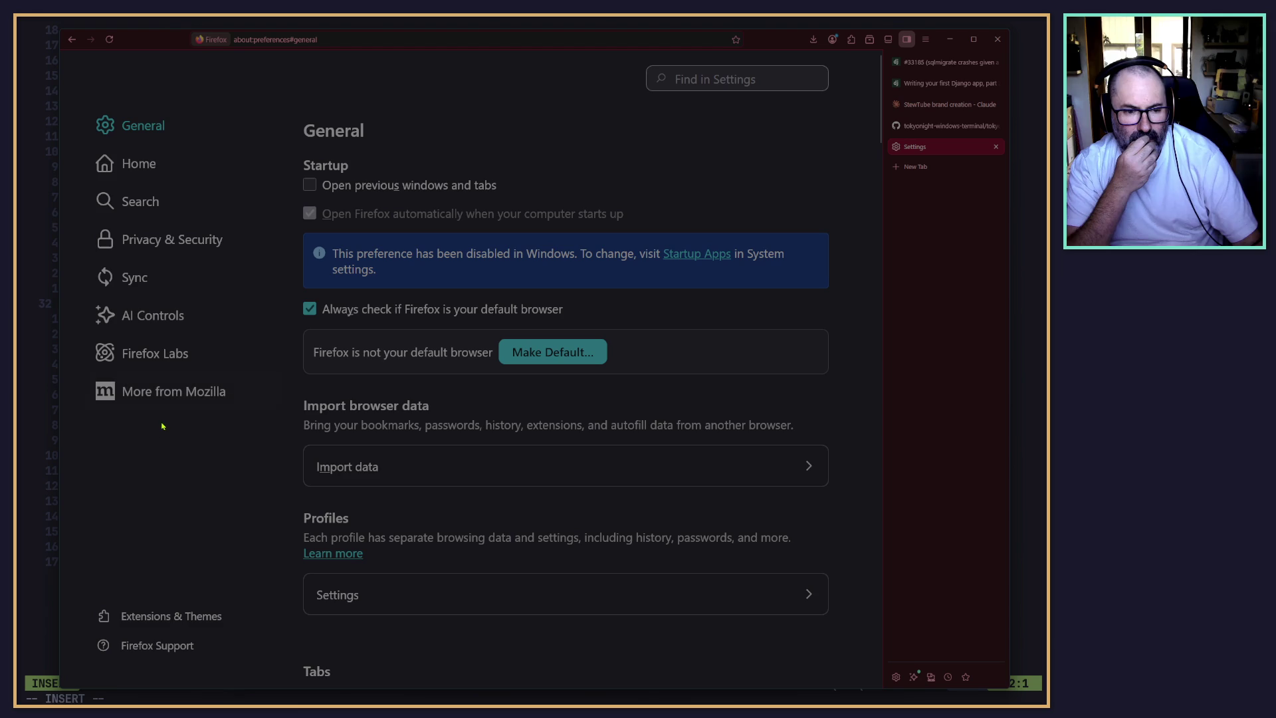
Open the Add-ons Manager and view its Themes page with Red enabled and saved themes listed.
left_click(154, 621)
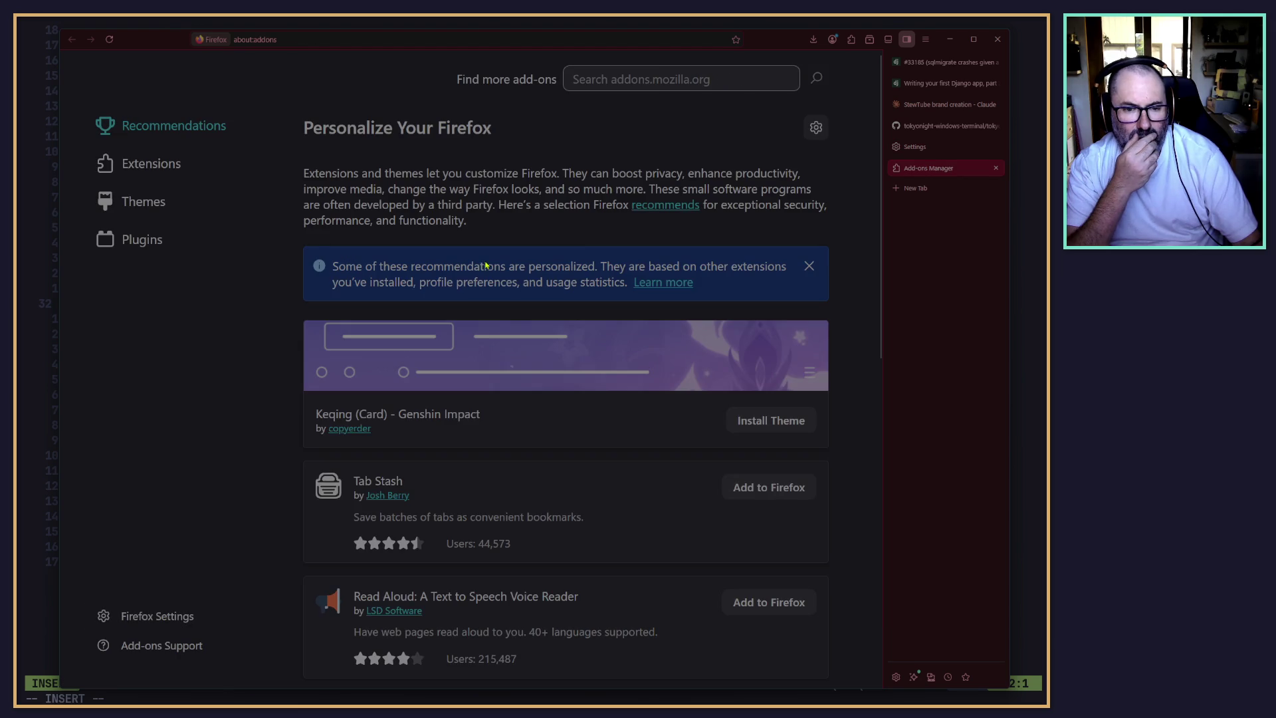
scroll(366, 451, "down", 5)
scroll(361, 464, "up", 5)
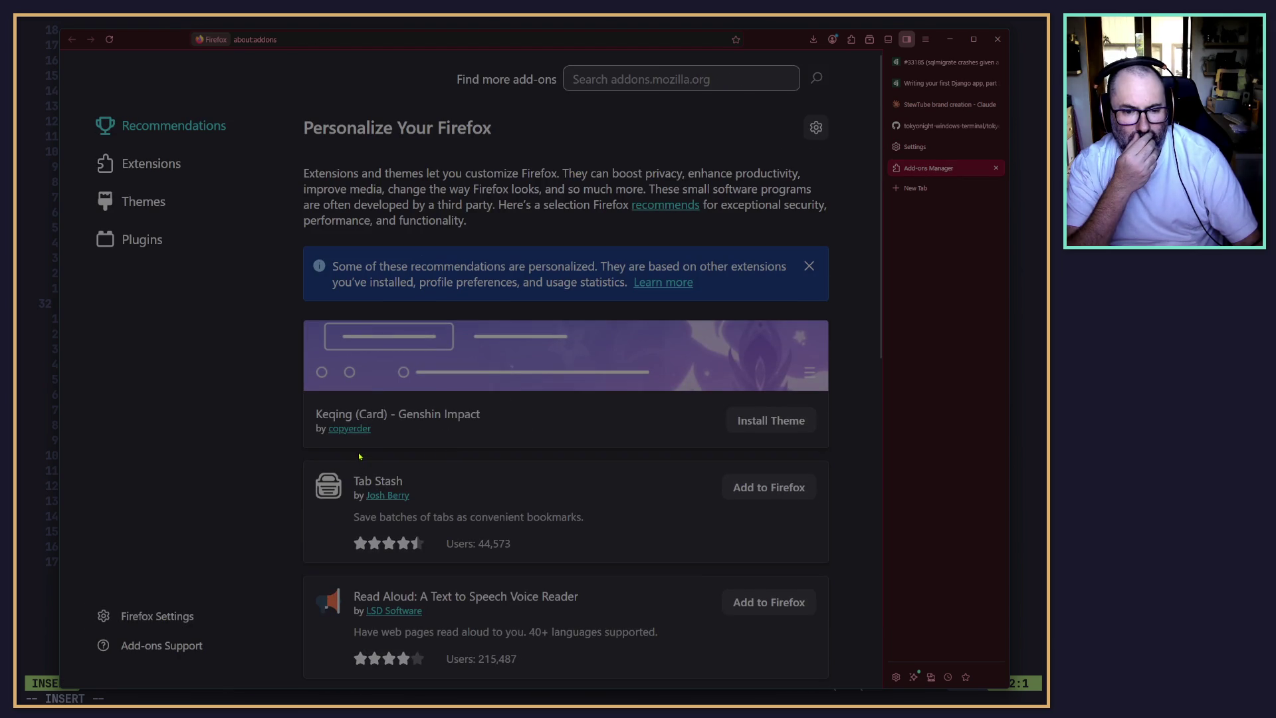
scroll(359, 456, "down", 10)
scroll(362, 418, "up", 4)
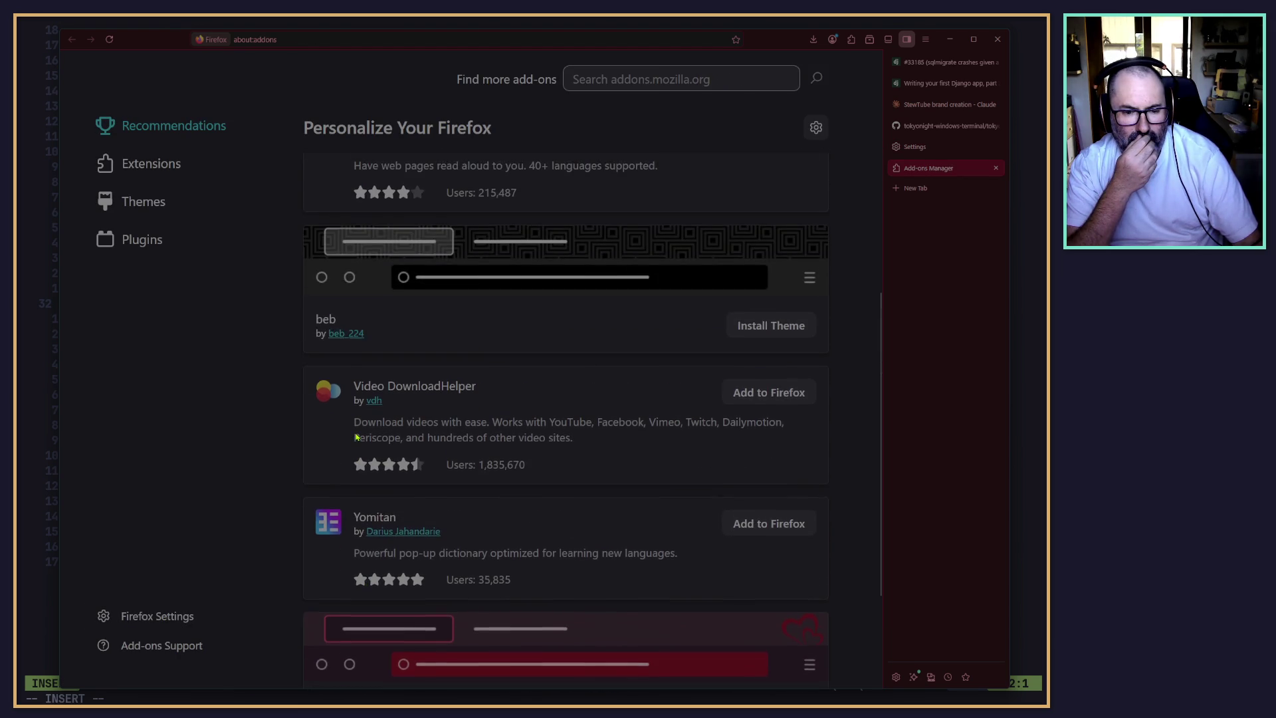
scroll(358, 432, "down", 4)
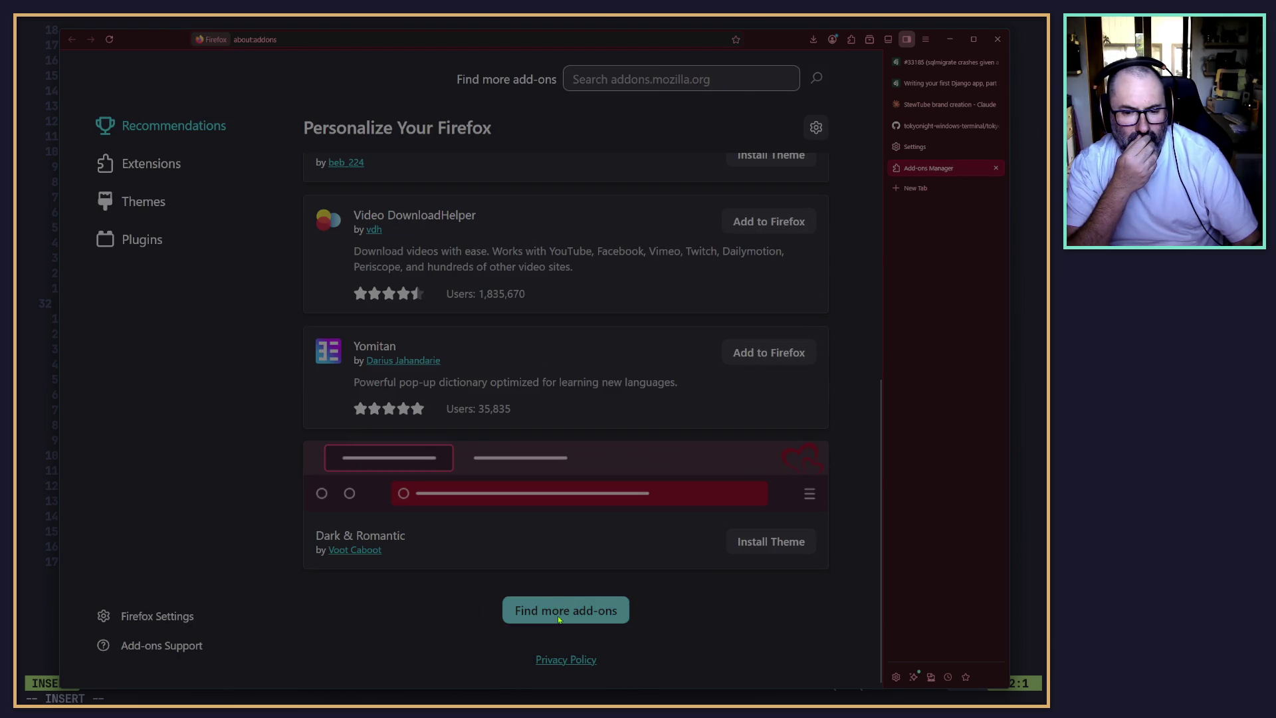
scroll(479, 525, "up", 10)
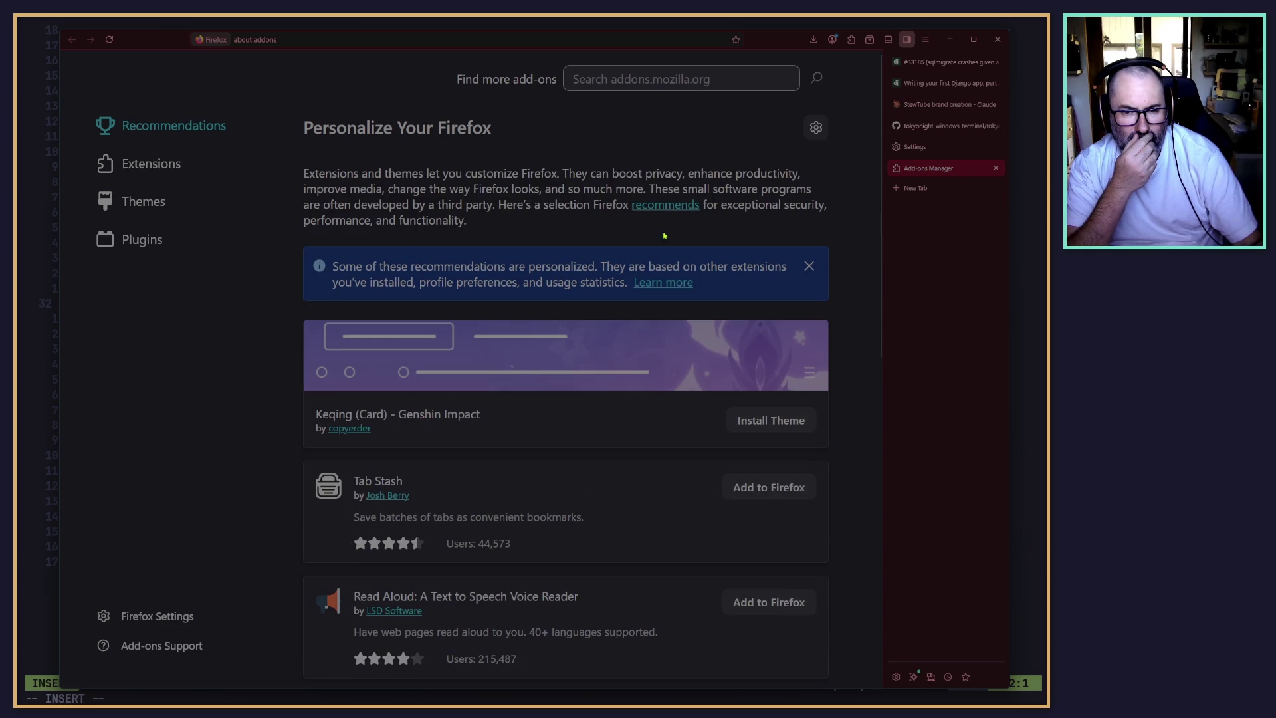
scroll(573, 436, "down", 3)
scroll(572, 437, "down", 2)
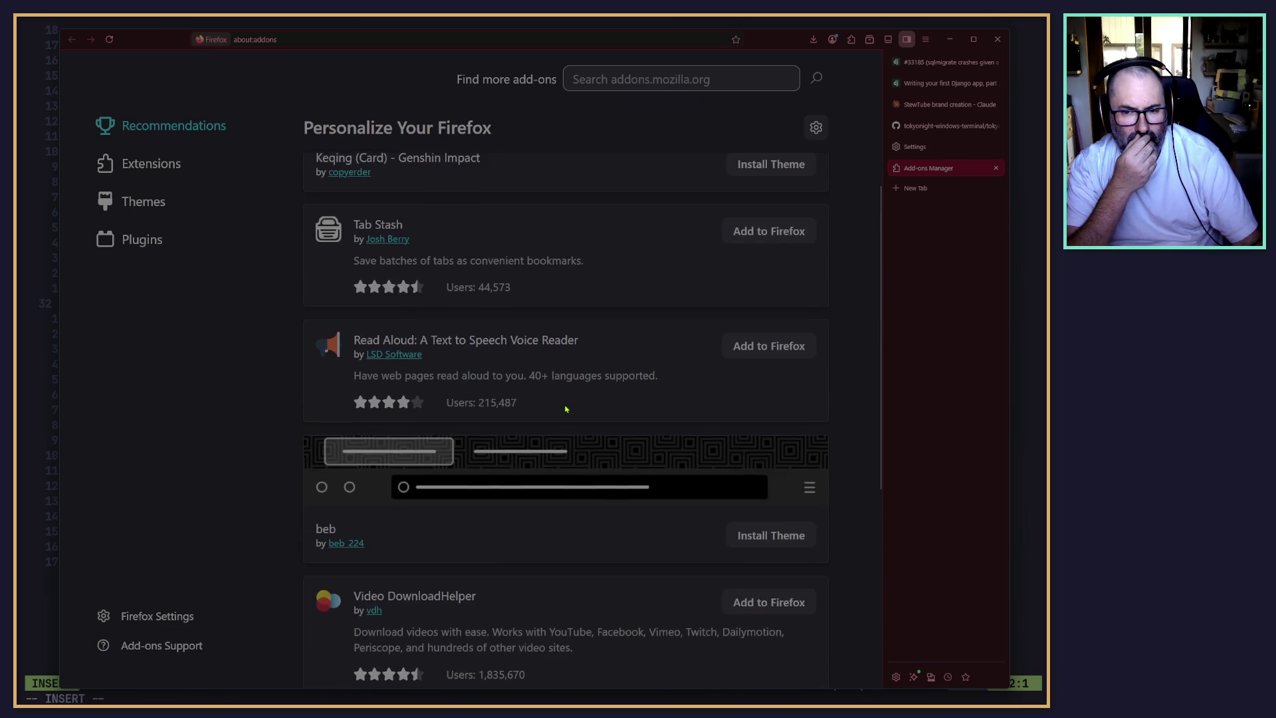
scroll(565, 408, "up", 2)
scroll(410, 278, "up", 3)
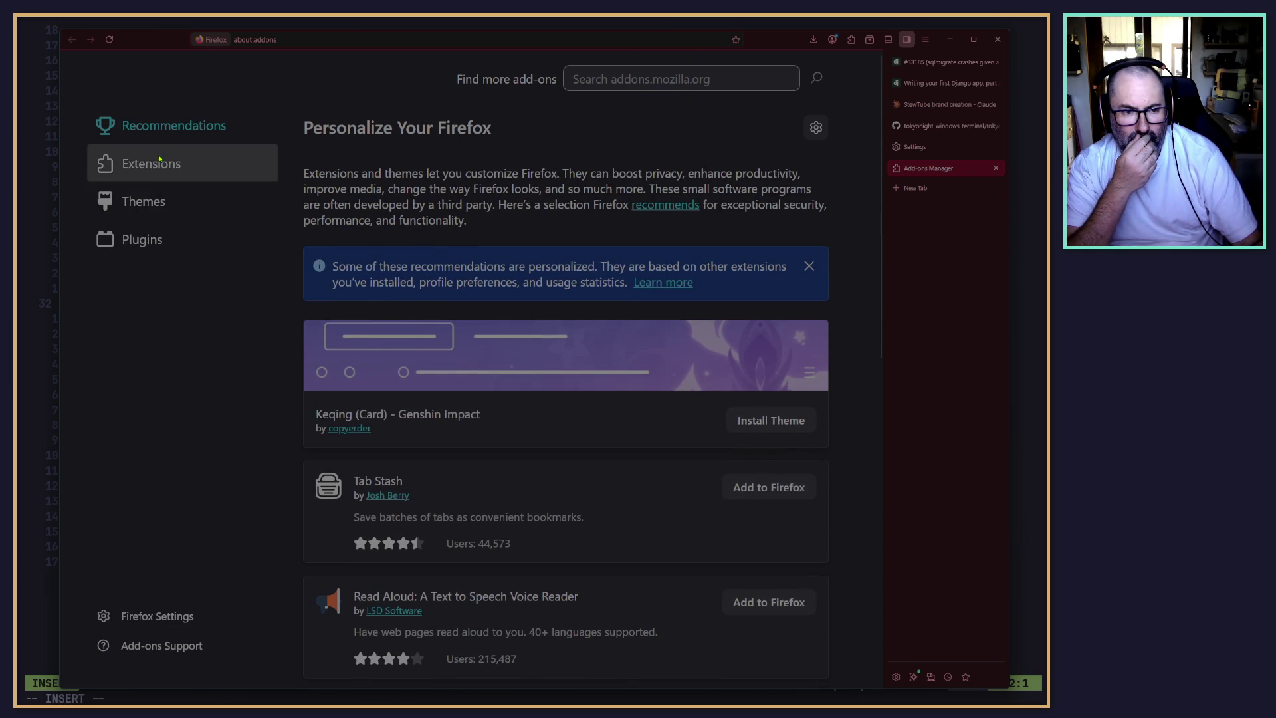
left_click(143, 201)
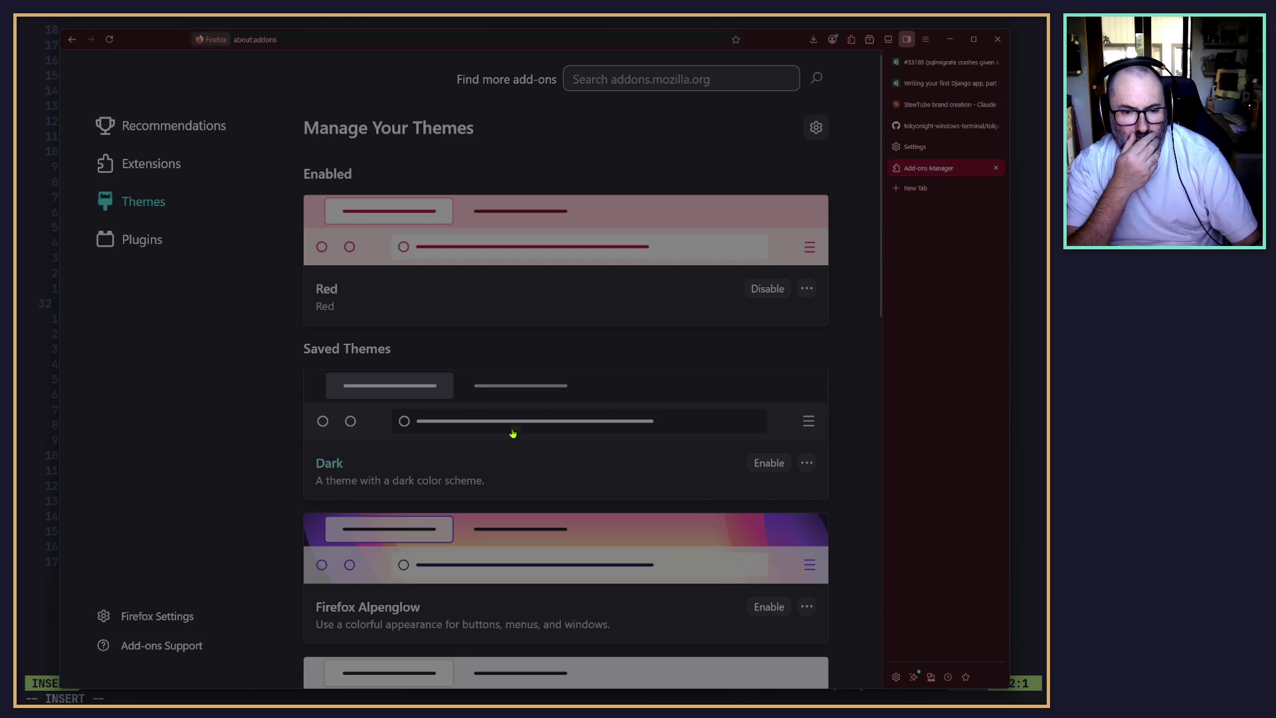
scroll(513, 432, "down", 10)
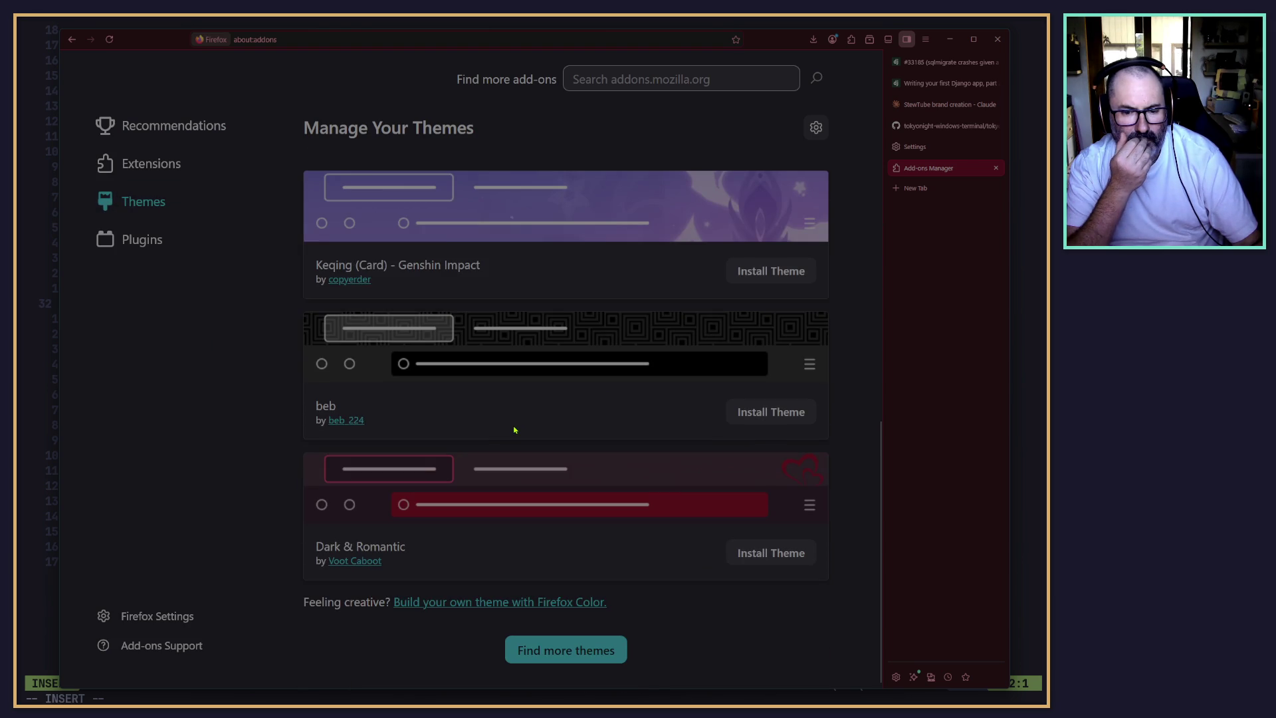
Open the addons.mozilla.org Themes gallery and browse its categories and recommended, top-rated and trending themes.
left_click(566, 650)
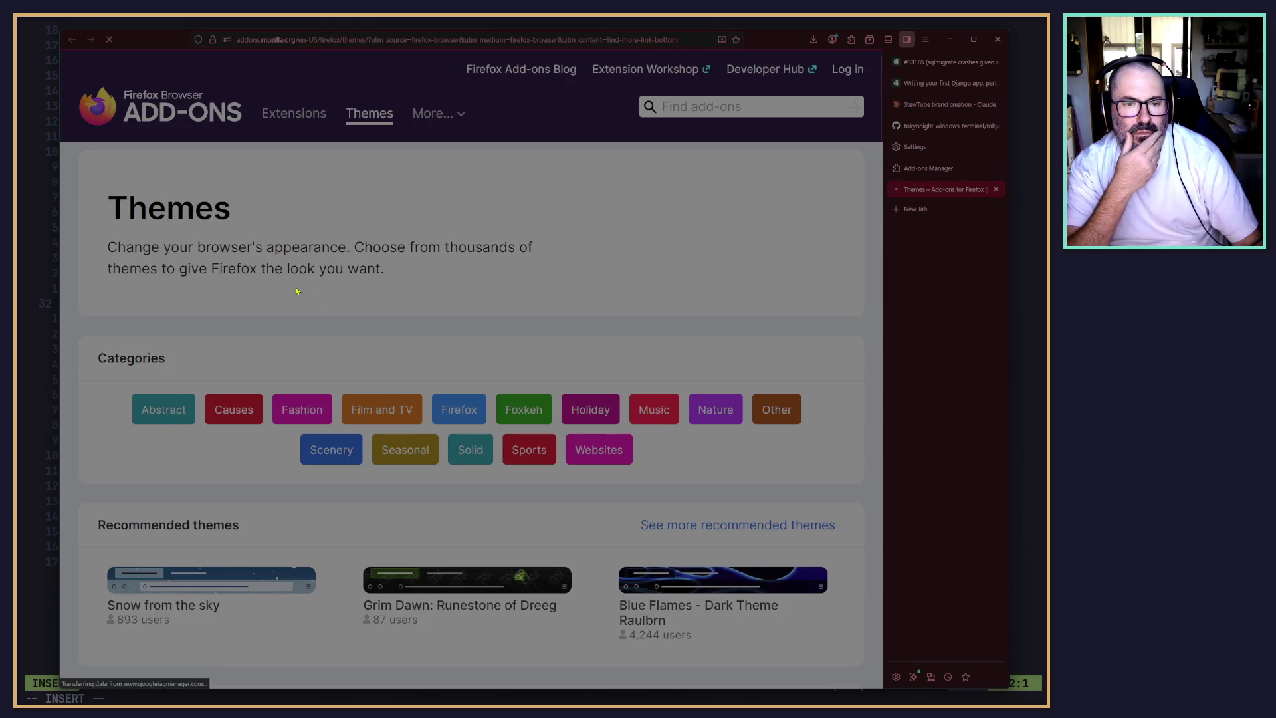
scroll(462, 527, "down", 3)
scroll(456, 471, "down", 4)
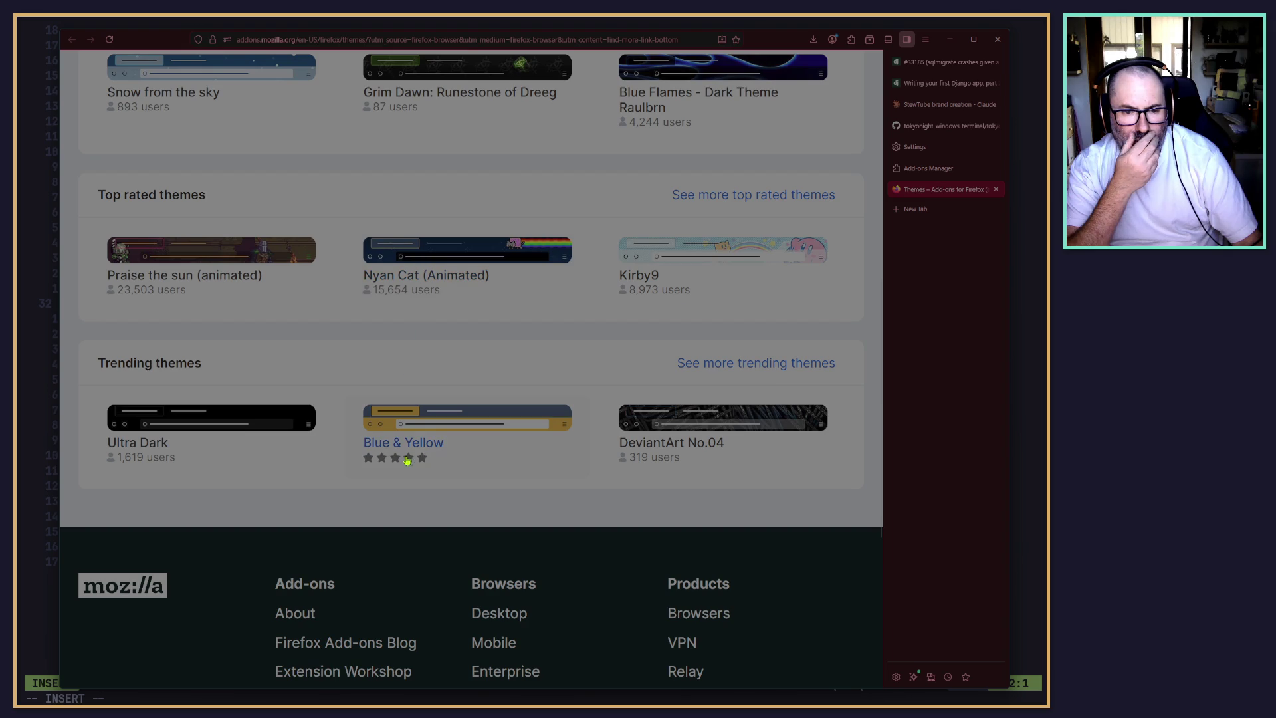
scroll(495, 468, "up", 4)
scroll(492, 463, "up", 4)
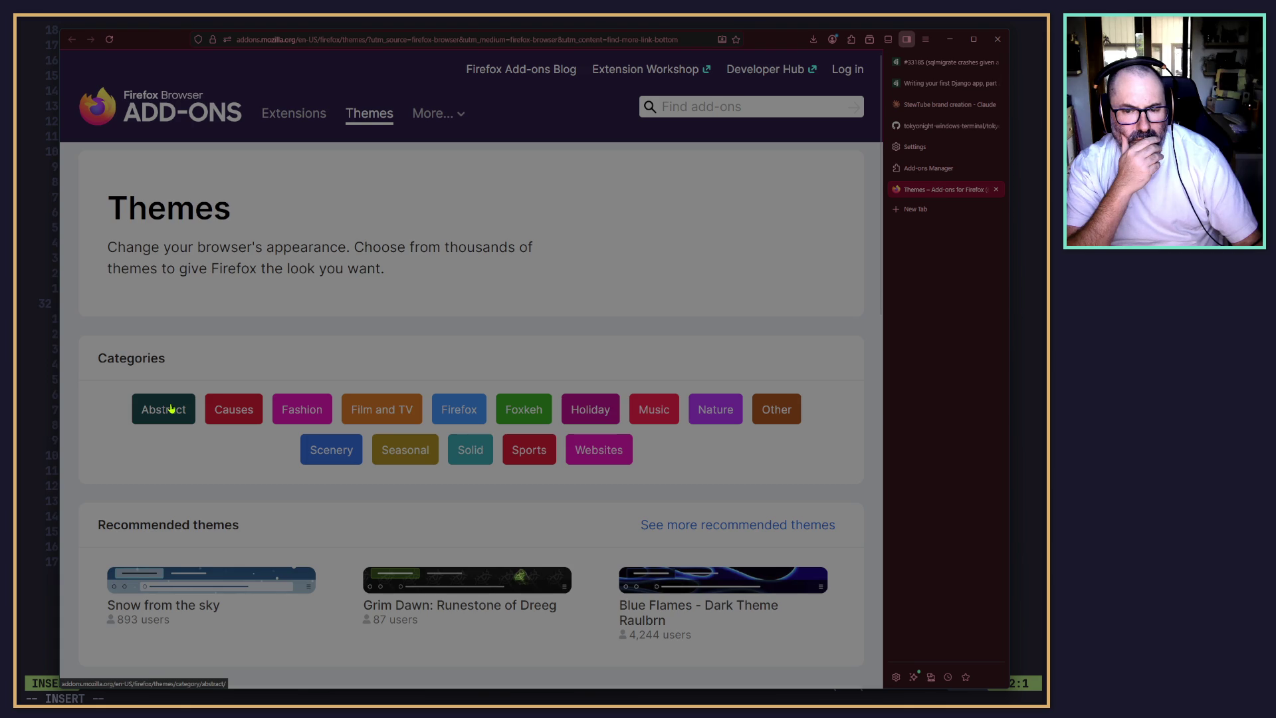
Open the Abstract themes category and browse through its listings.
left_click(171, 408)
scroll(428, 476, "down", 5)
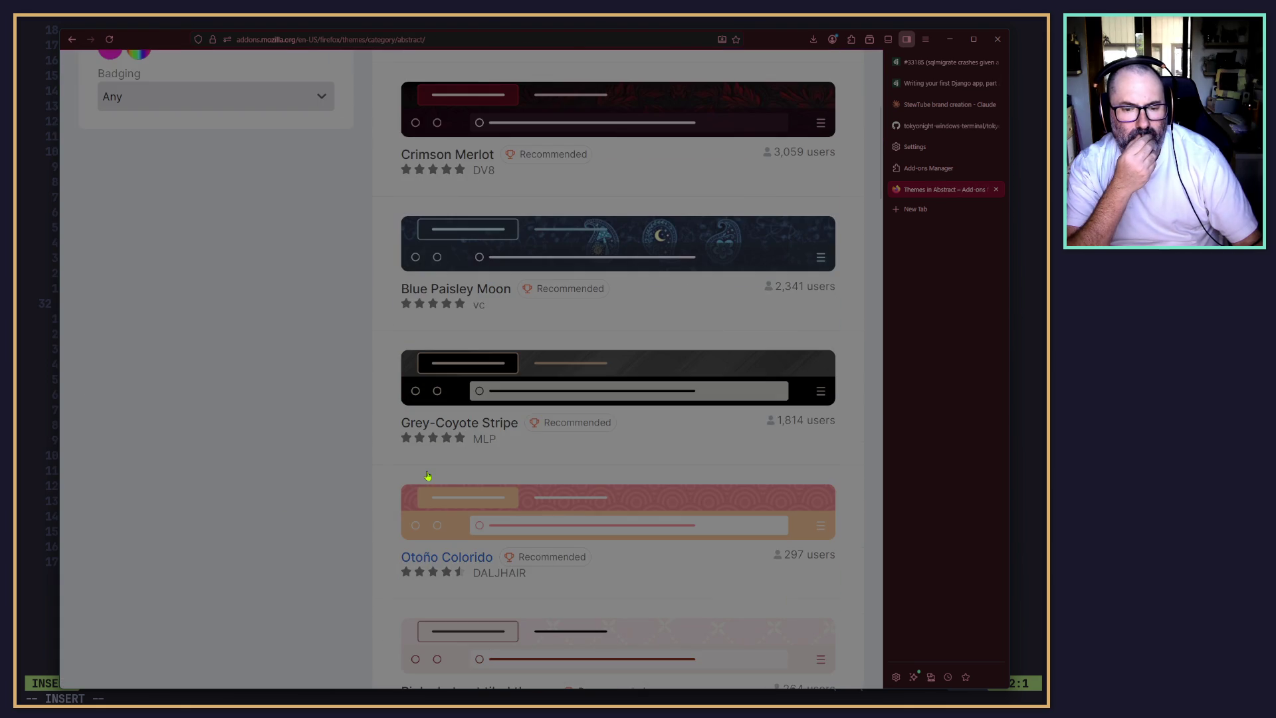
scroll(428, 476, "down", 3)
scroll(428, 476, "up", 3)
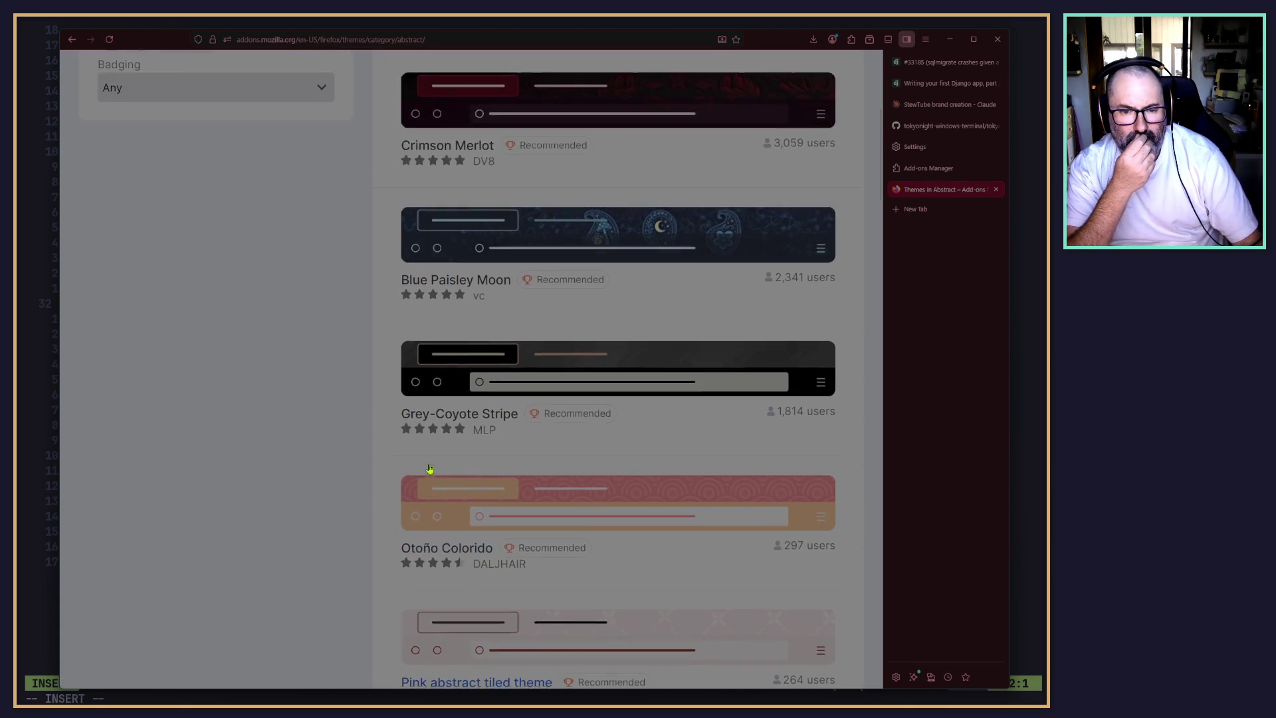
scroll(428, 471, "down", 8)
scroll(429, 468, "down", 4)
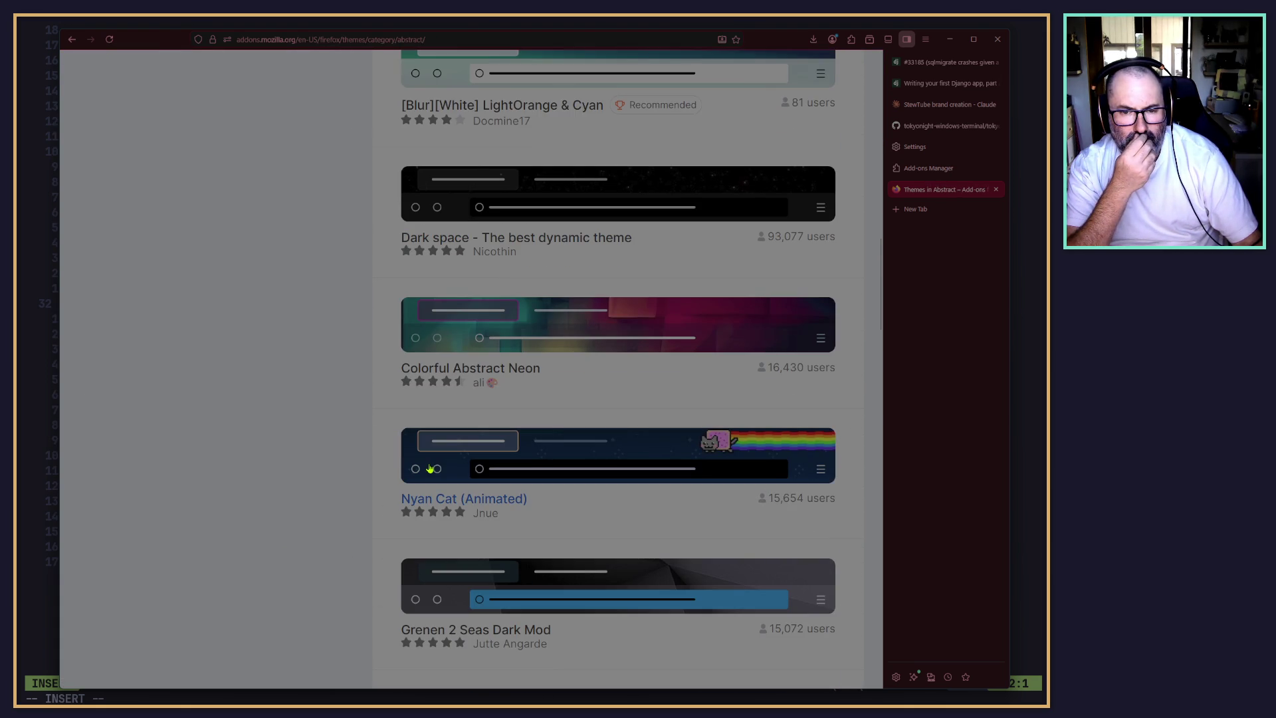
scroll(416, 463, "down", 3)
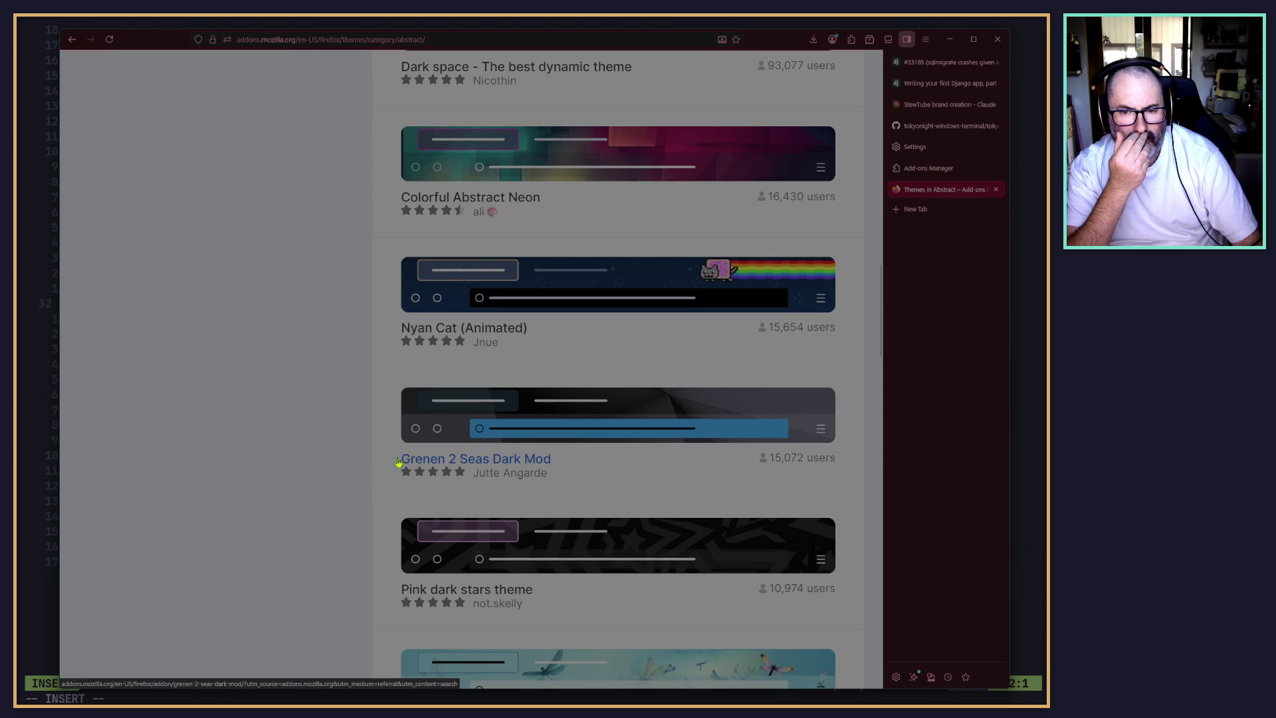
Install and apply the Nyan Cat (Animated) theme in Firefox.
left_click(537, 284)
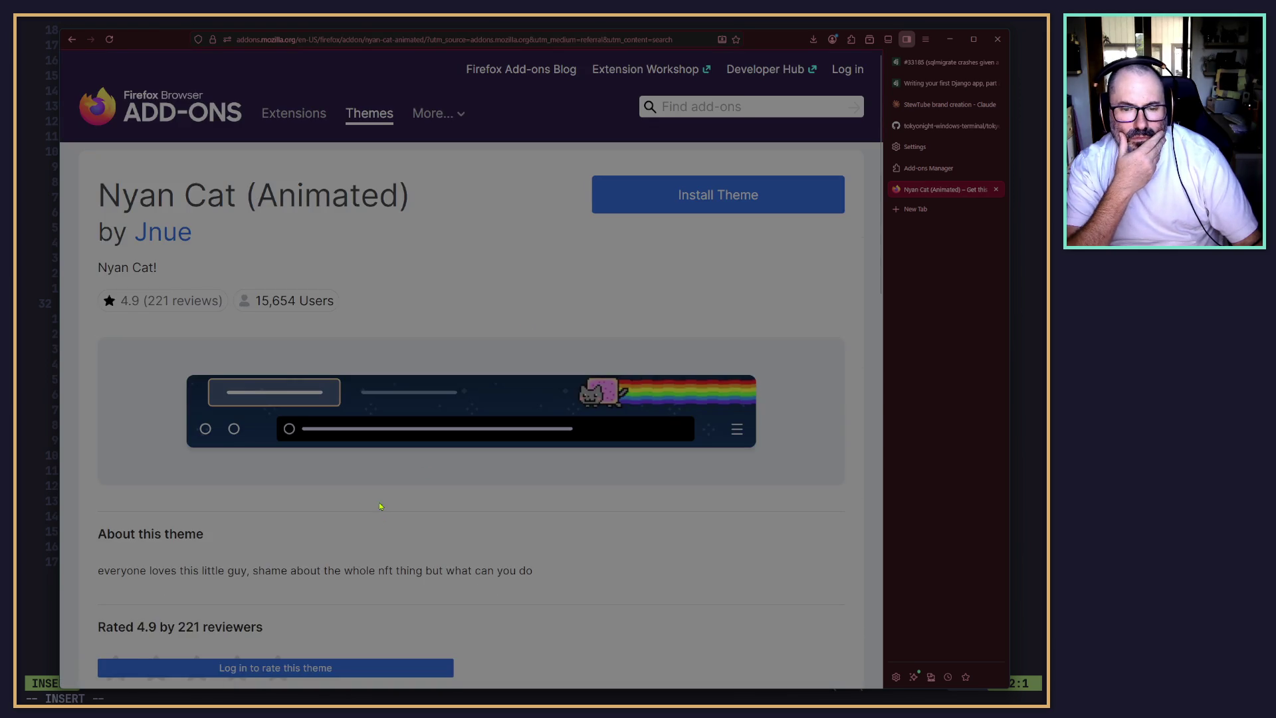
scroll(384, 482, "down", 4)
scroll(385, 482, "up", 4)
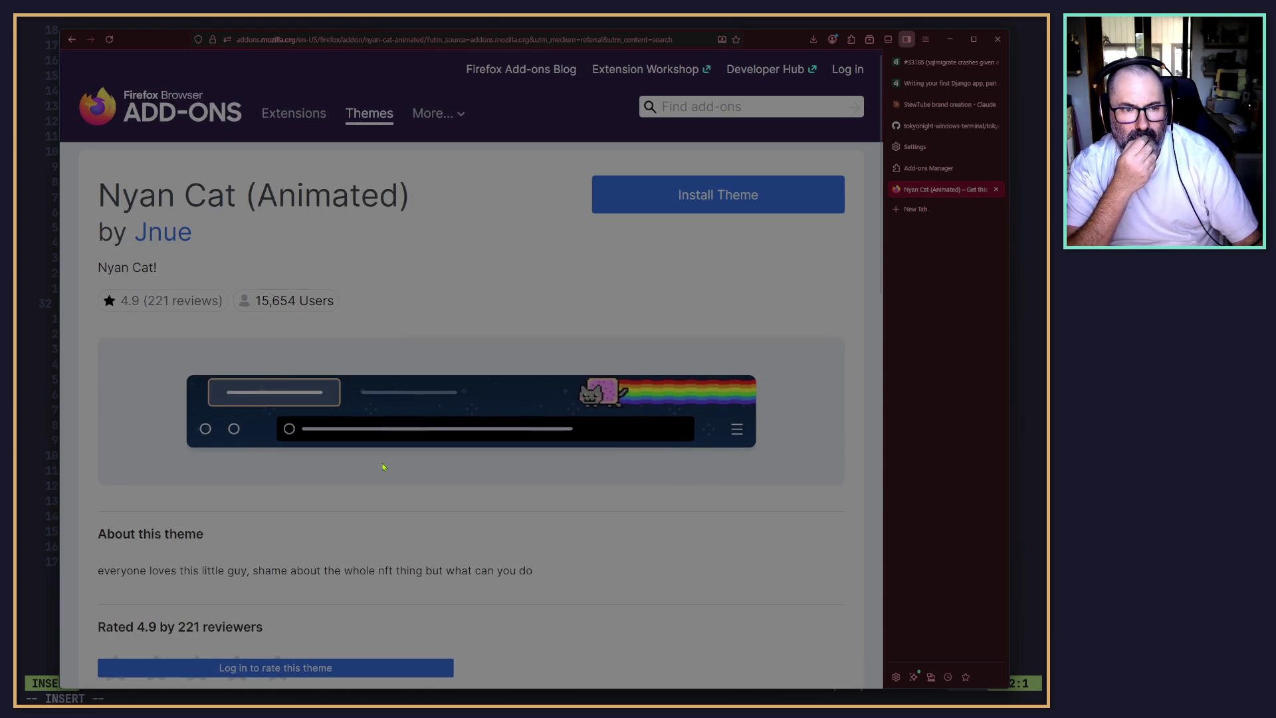
left_click(665, 196)
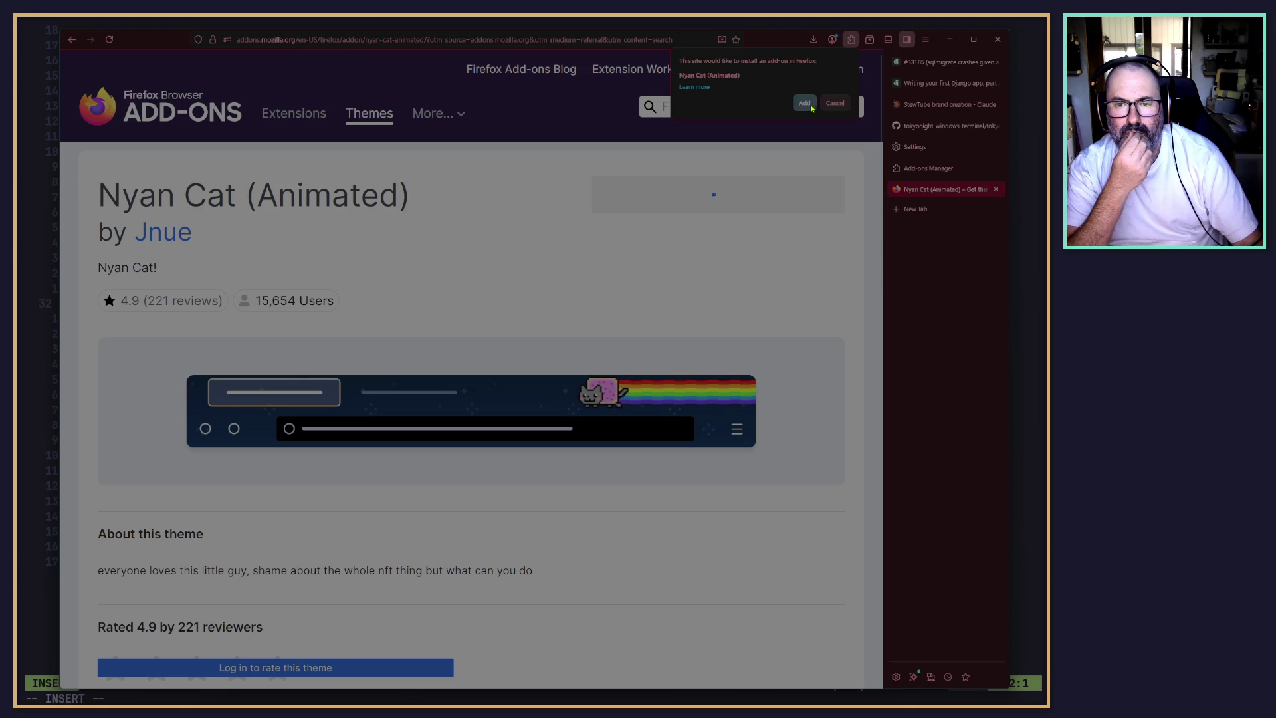
left_click(808, 105)
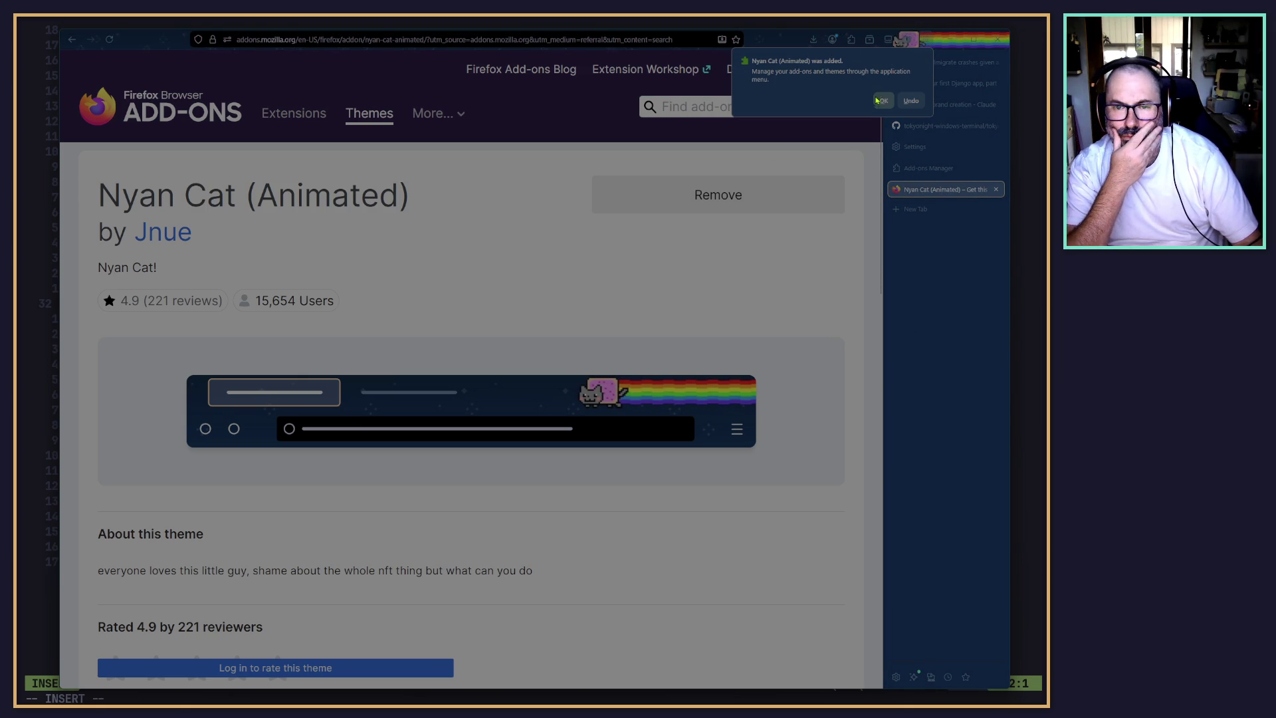
left_click(883, 101)
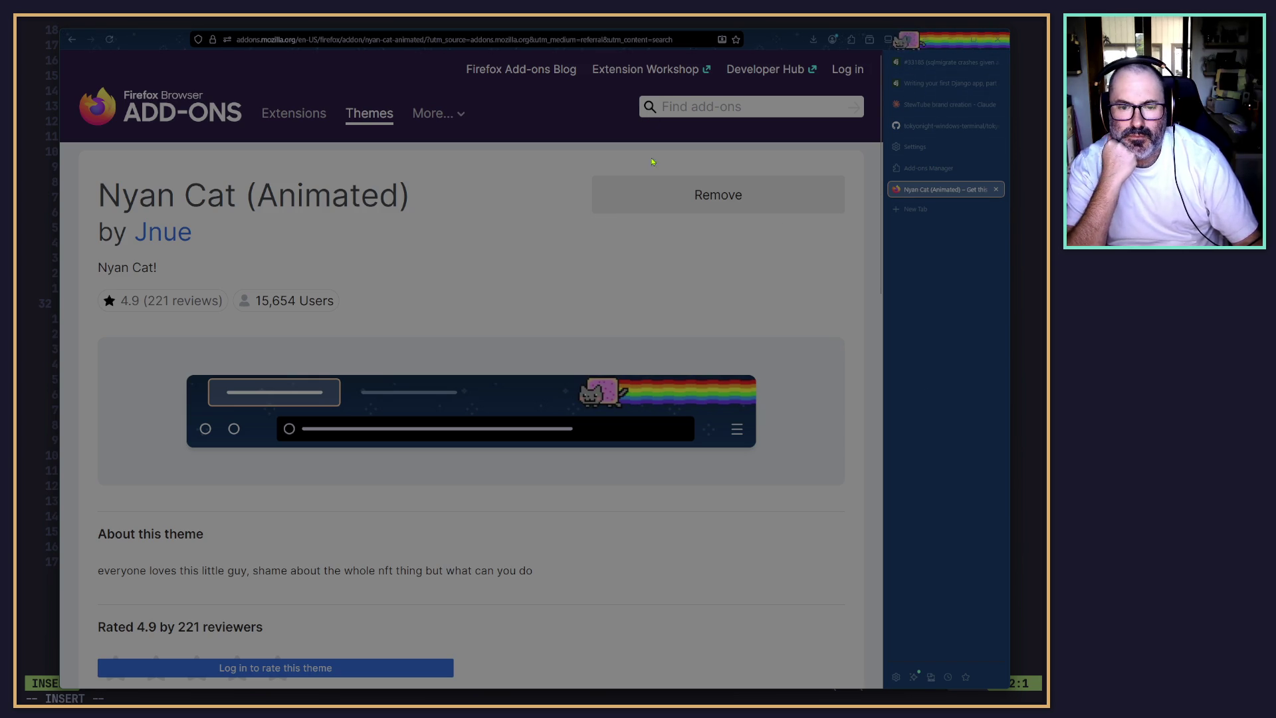
scroll(675, 162, "down", 5)
Return to the Abstract themes list and scroll down to Black Rain (Animated).
left_click(70, 41)
scroll(376, 370, "down", 2)
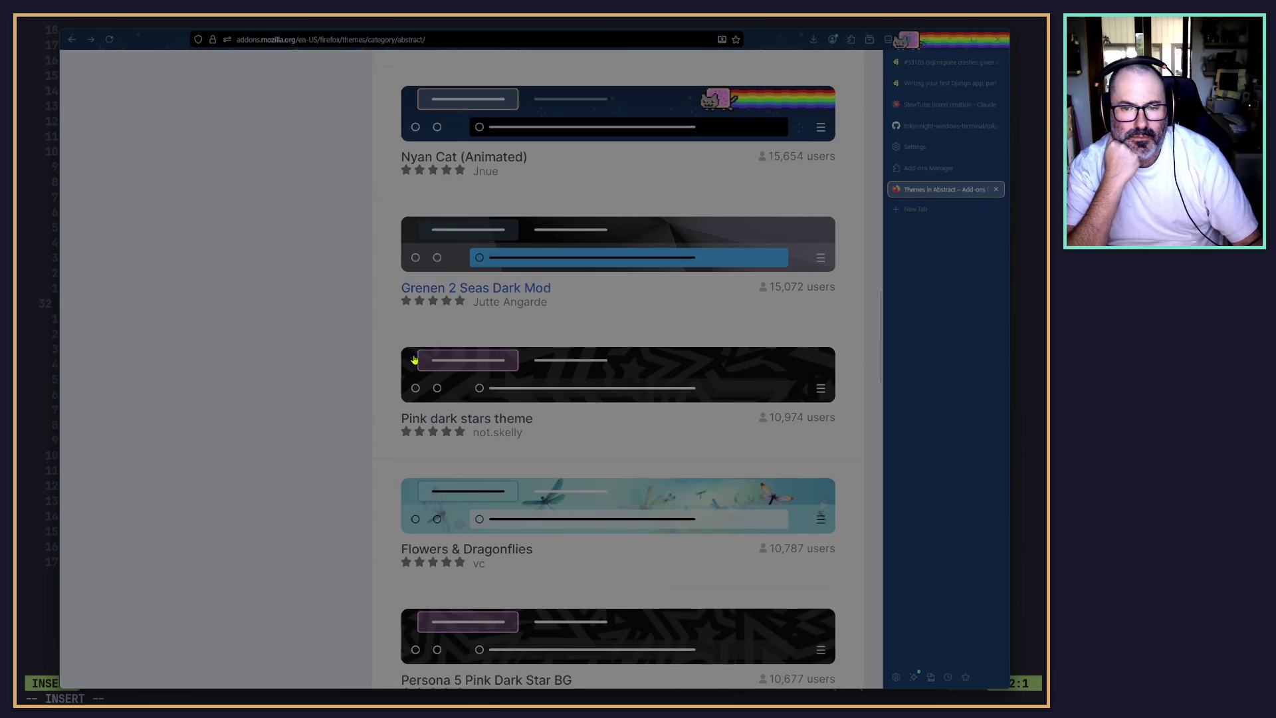
scroll(422, 341, "down", 10)
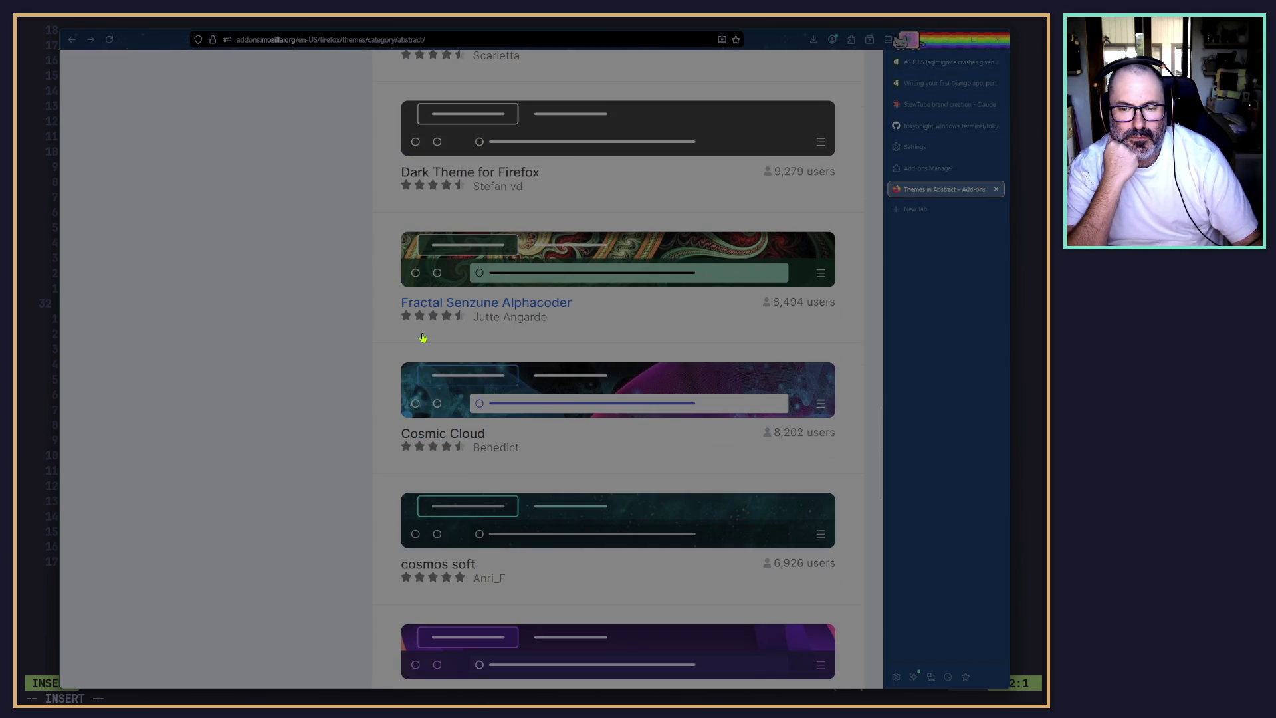
scroll(423, 338, "down", 5)
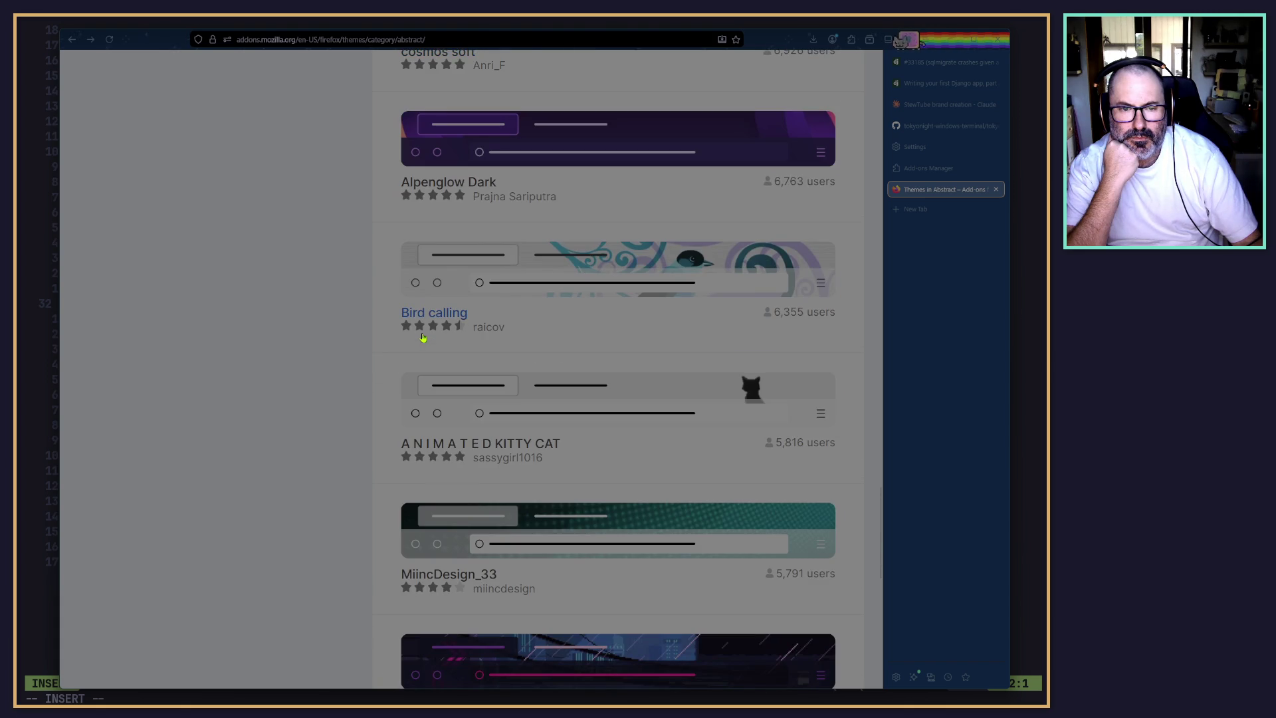
scroll(423, 338, "down", 4)
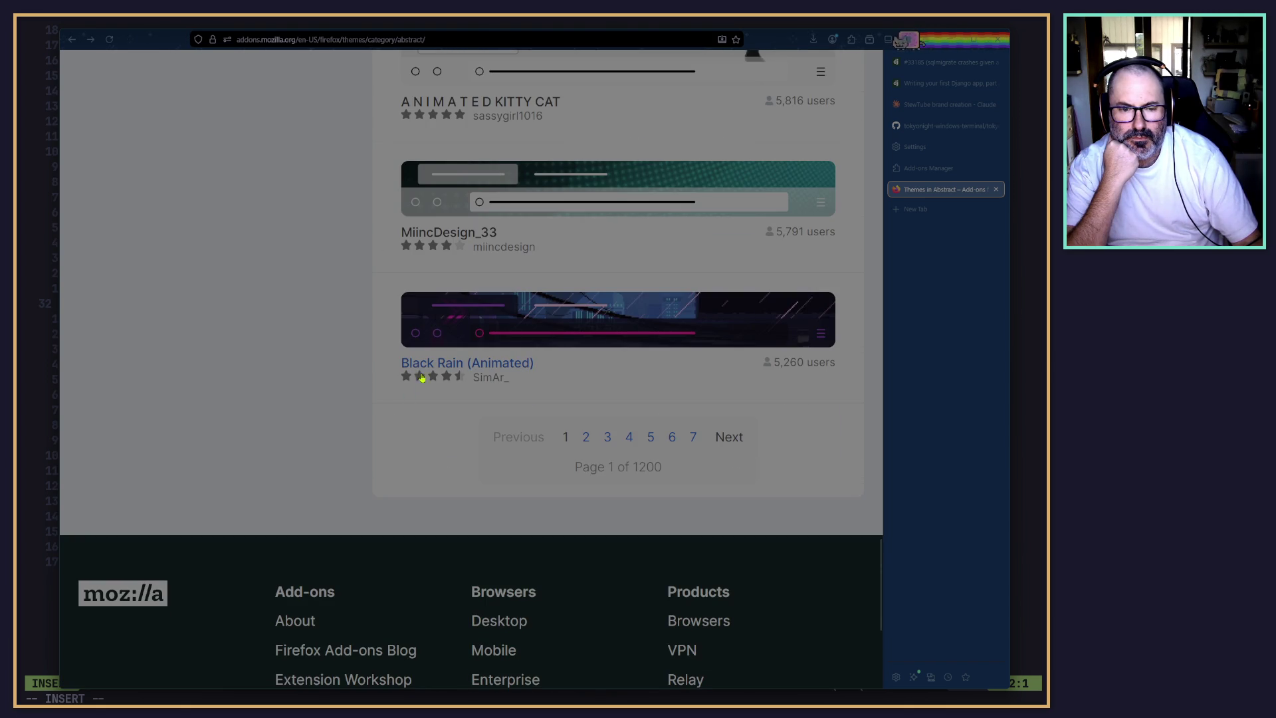
Install the Black Rain (Animated) theme, then load page 2 of Abstract themes.
left_click(443, 325)
left_click(702, 208)
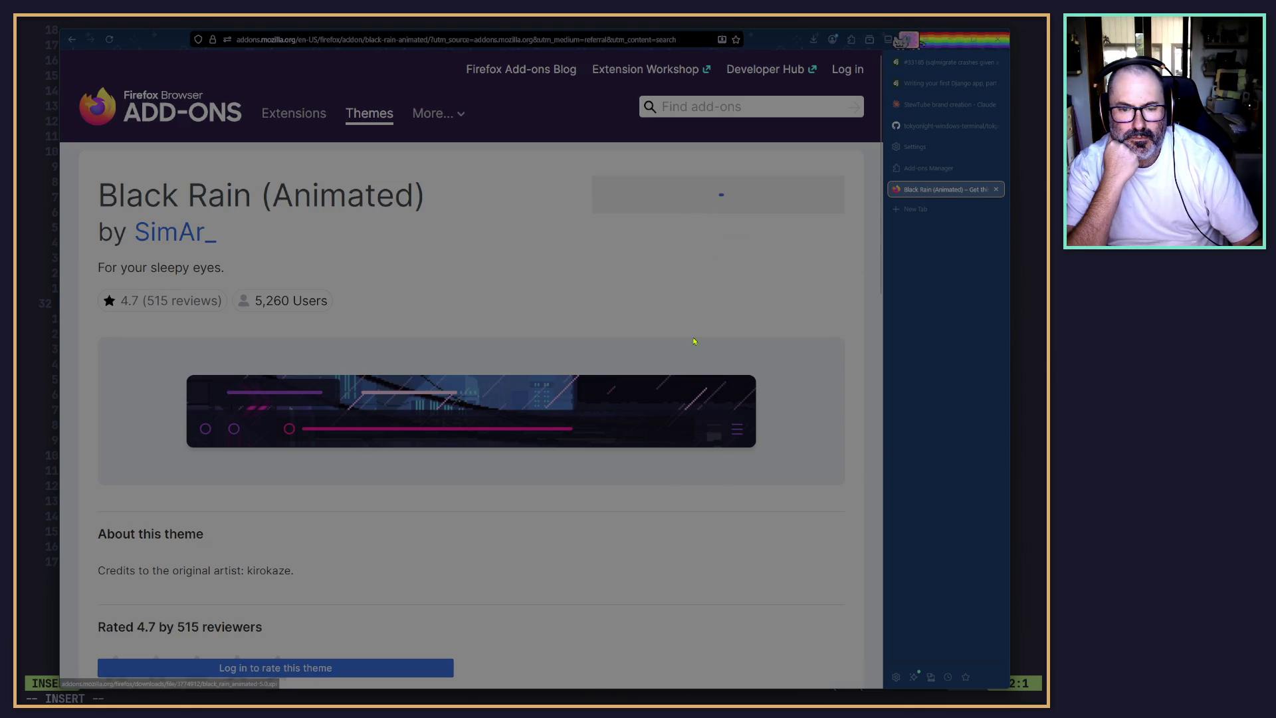
left_click(804, 104)
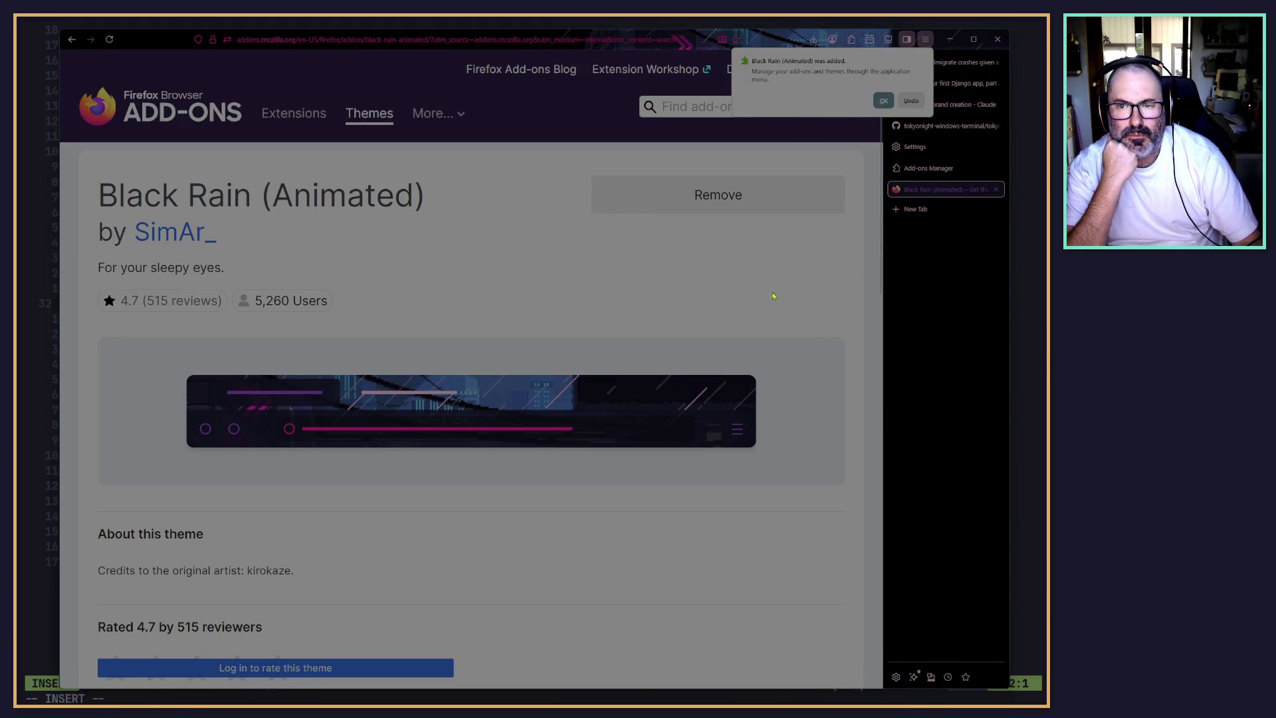
left_click(883, 101)
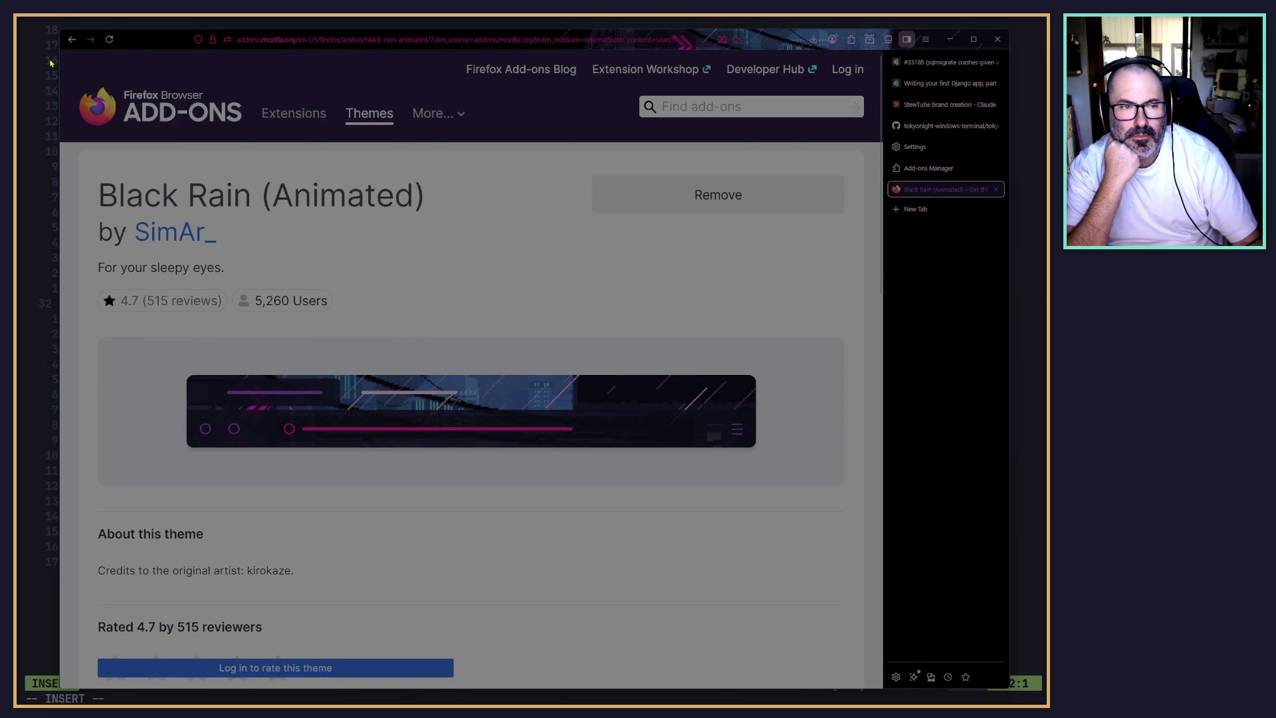
left_click(72, 39)
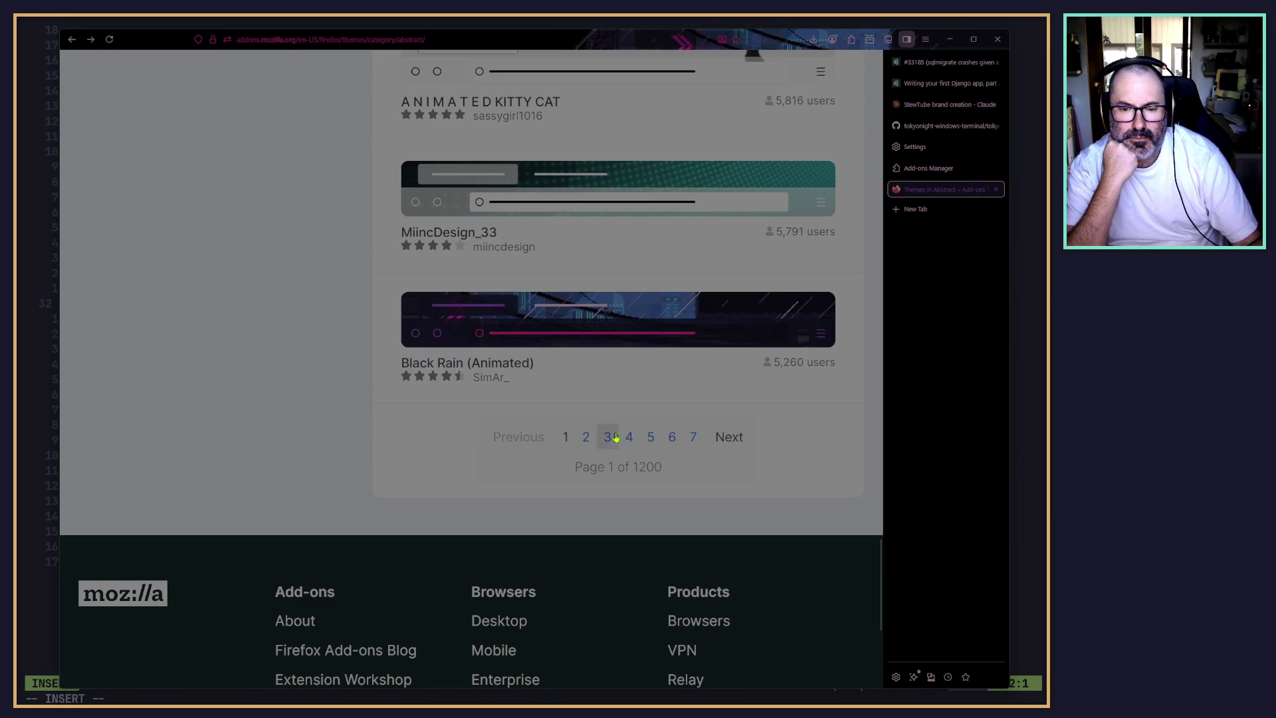
left_click(731, 438)
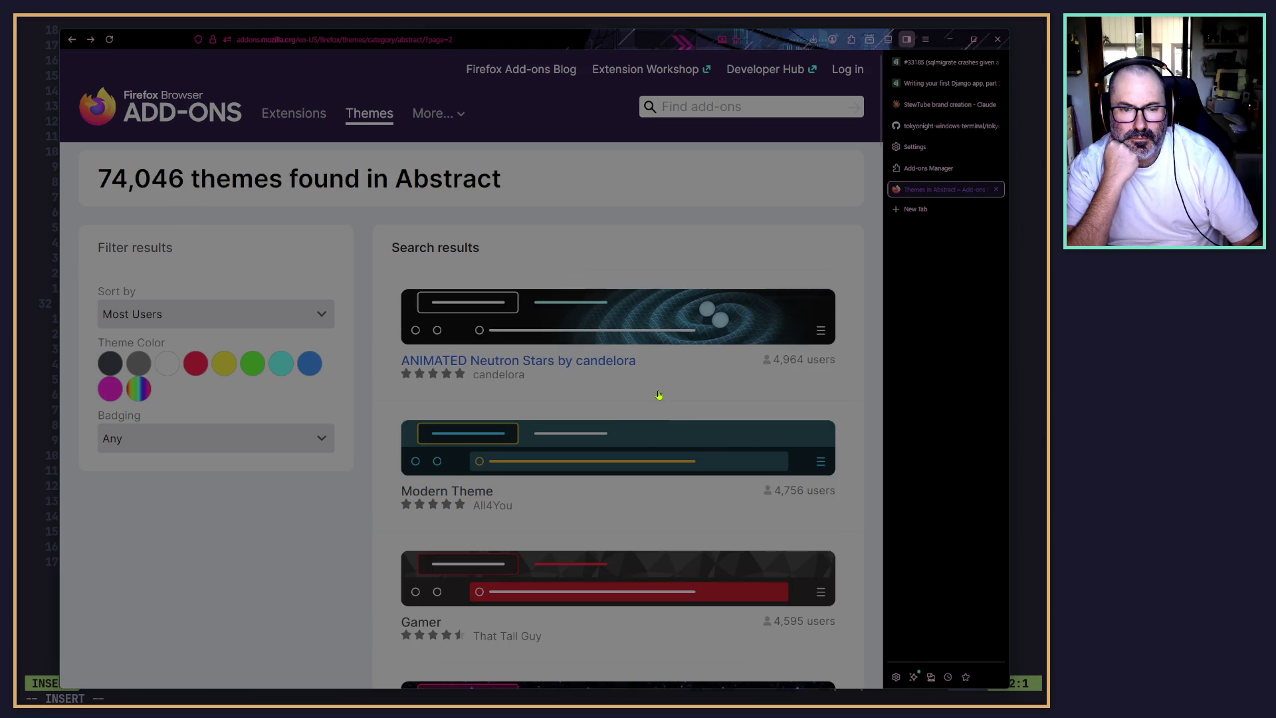
scroll(693, 416, "down", 6)
scroll(648, 370, "up", 4)
scroll(645, 373, "down", 15)
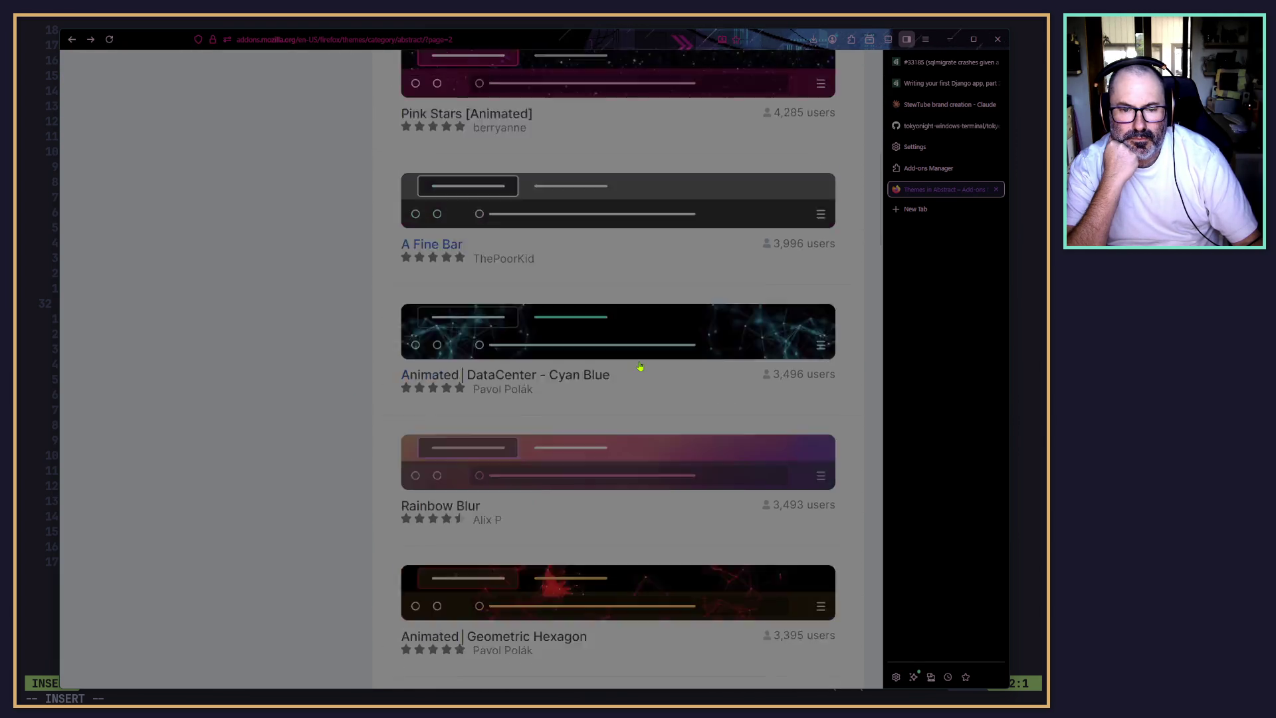
scroll(639, 362, "down", 4)
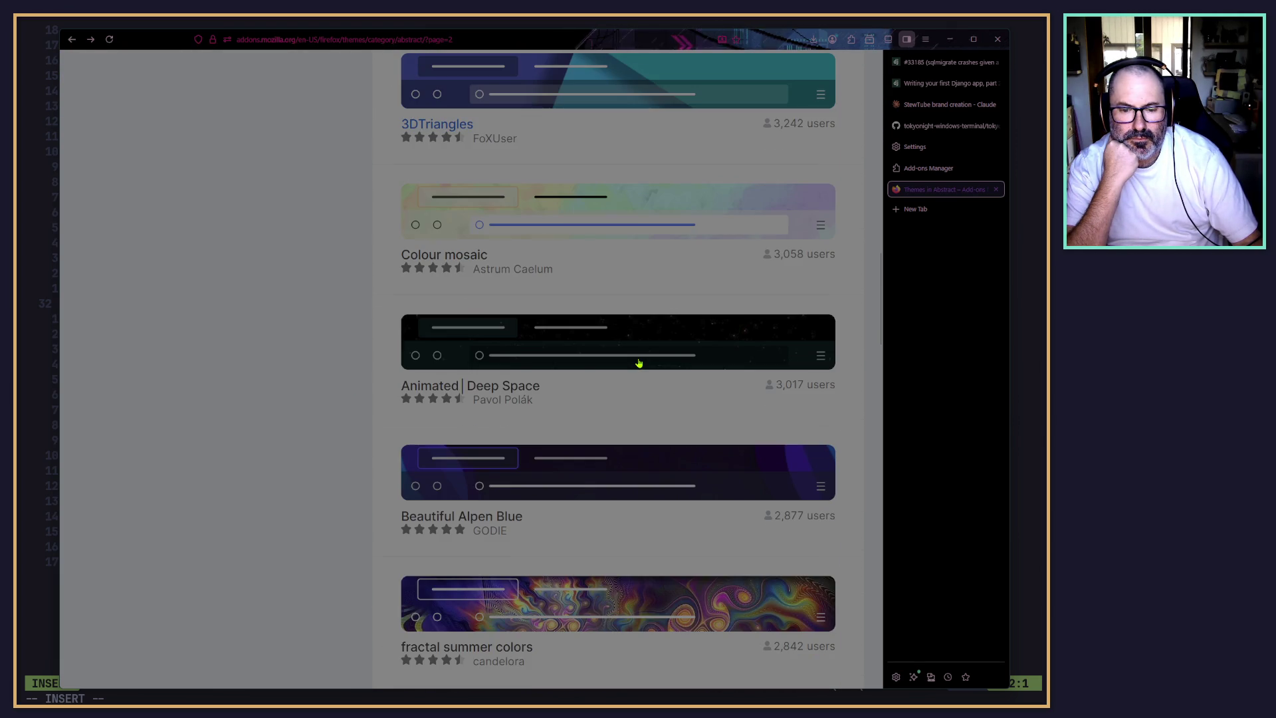
scroll(542, 439, "down", 3)
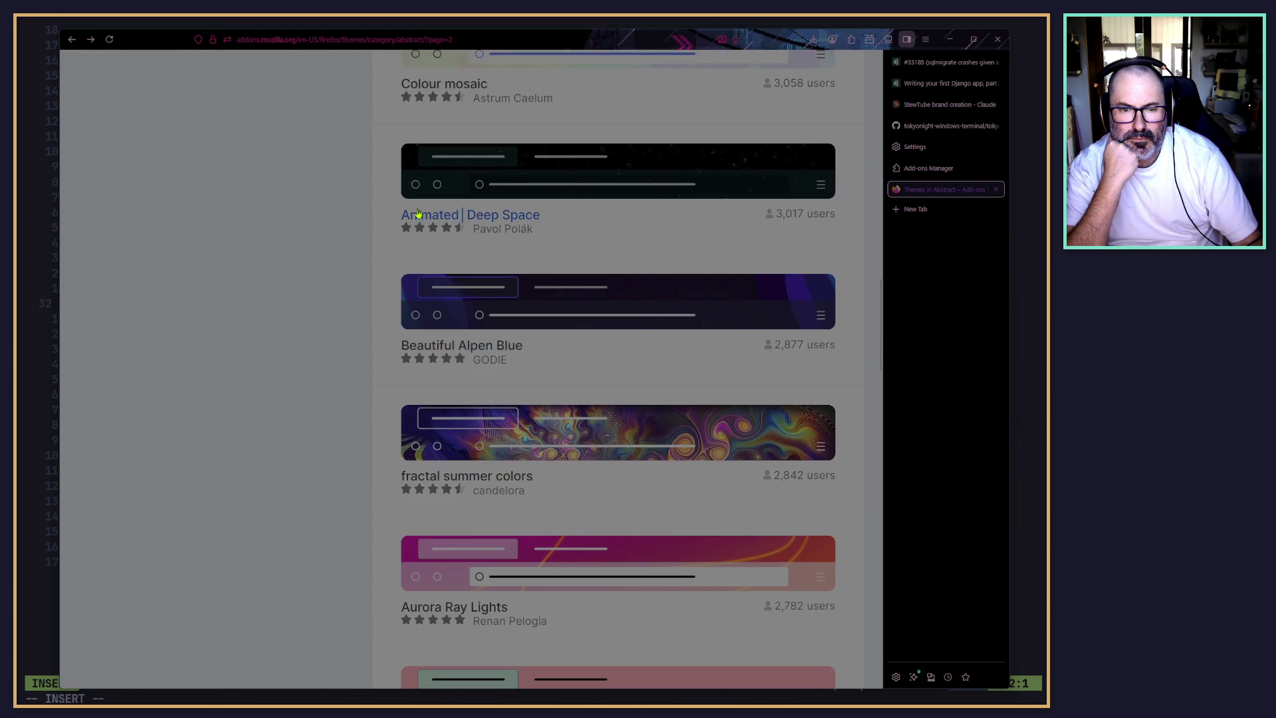
left_click(419, 211)
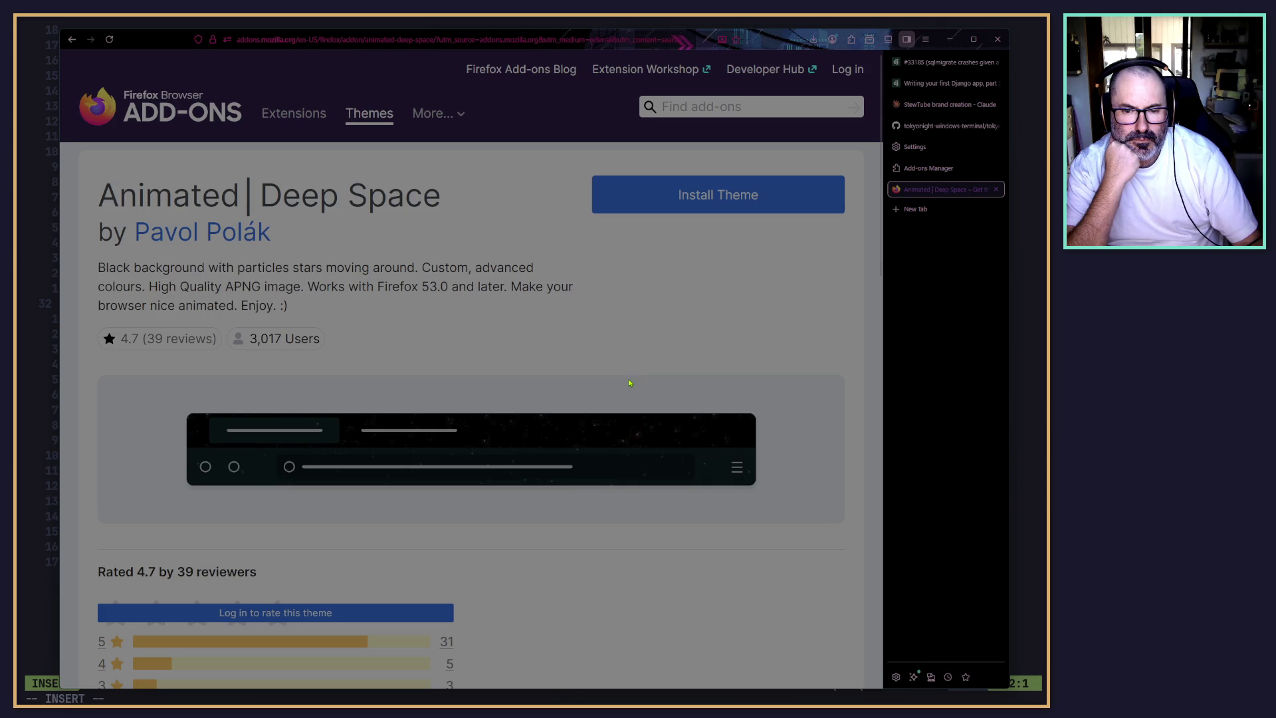
scroll(629, 379, "down", 4)
scroll(557, 147, "up", 2)
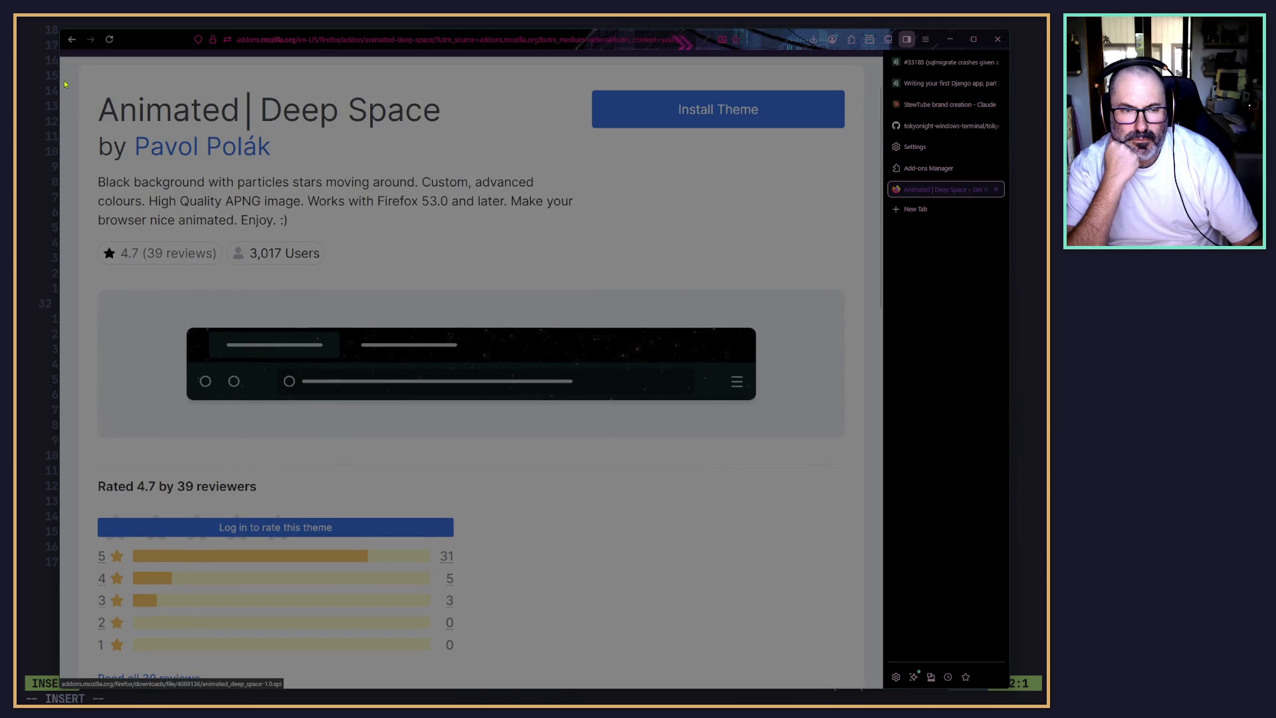
left_click(72, 39)
scroll(342, 443, "down", 3)
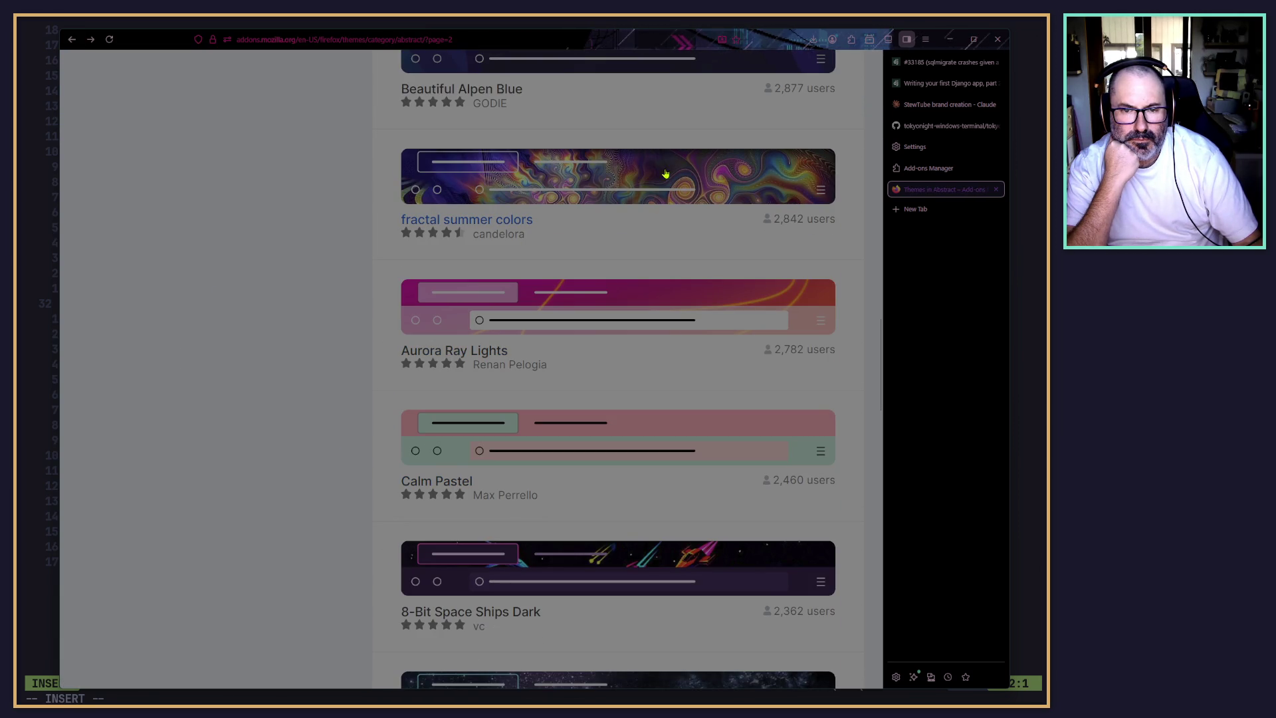
left_click(454, 202)
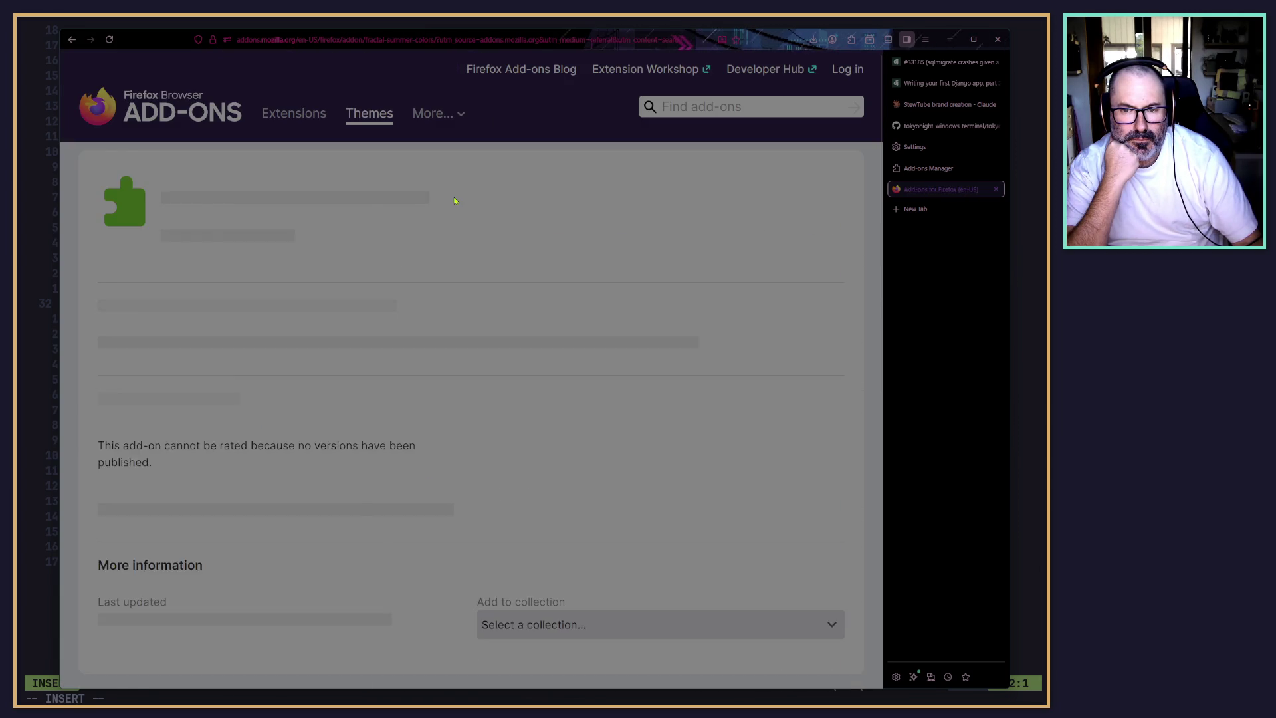
left_click(72, 39)
scroll(376, 402, "down", 3)
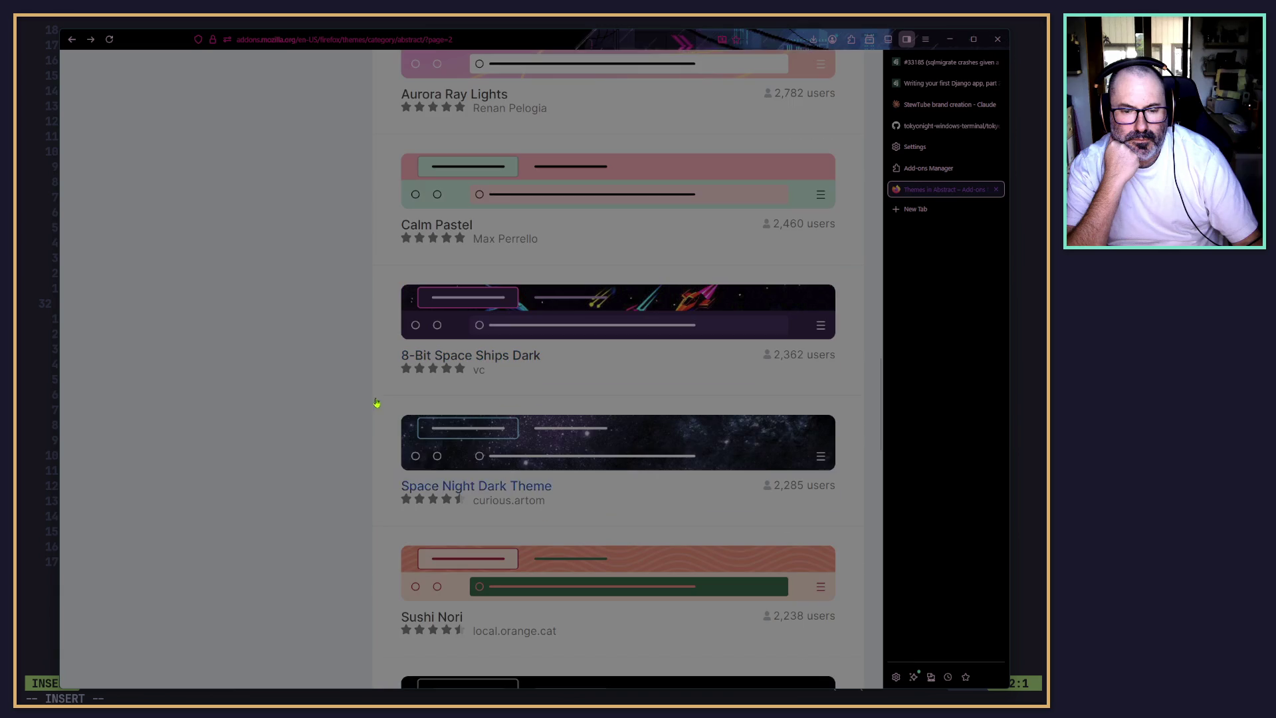
left_click(513, 363)
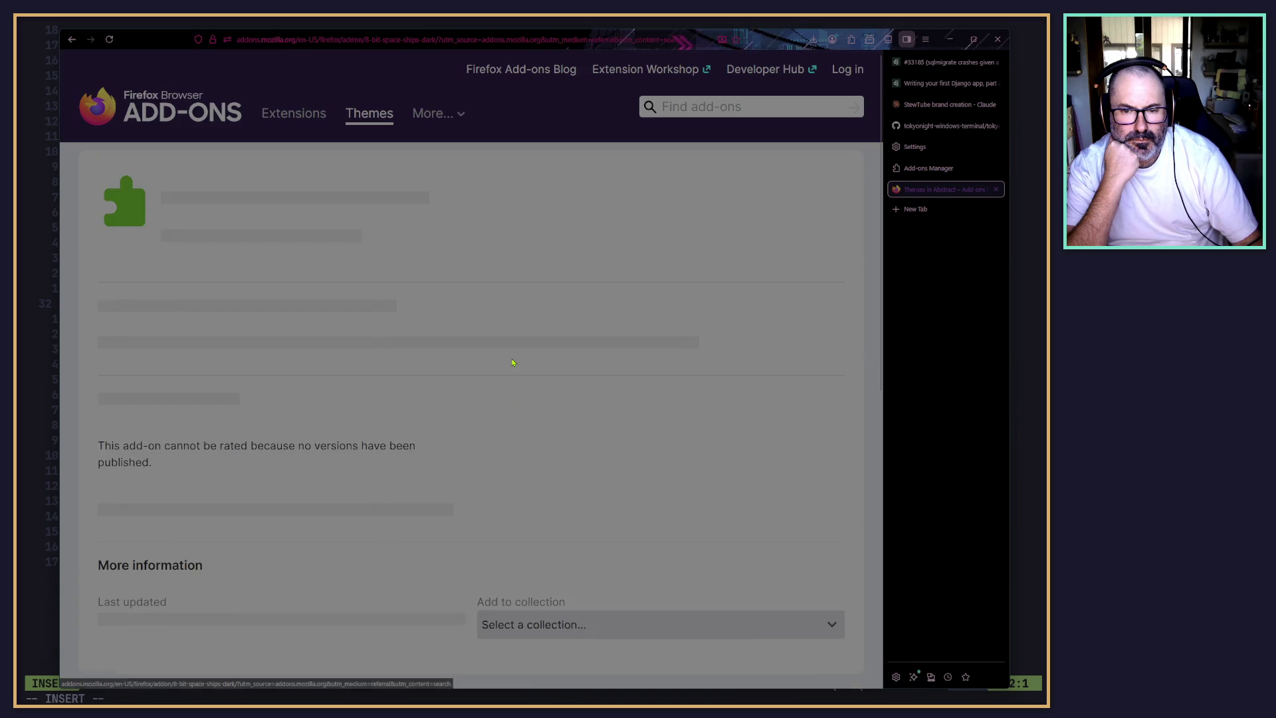
left_click(77, 46)
scroll(561, 446, "down", 4)
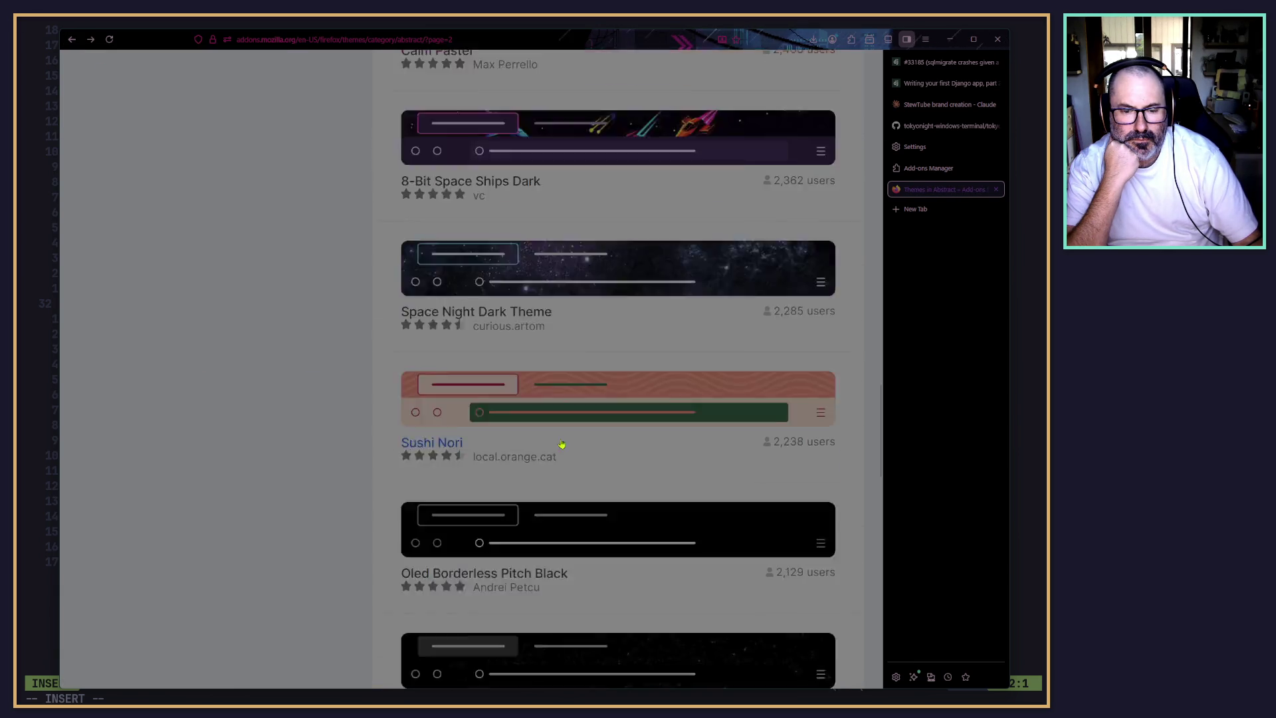
scroll(563, 444, "down", 9)
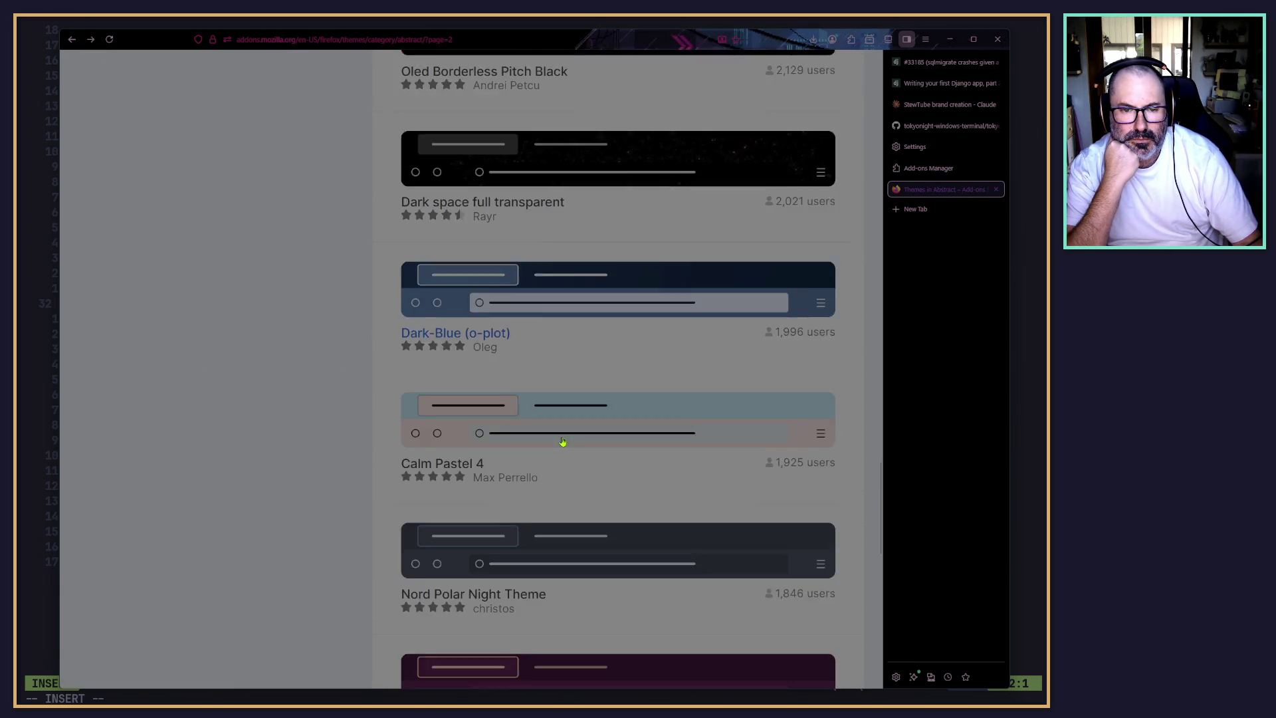
scroll(494, 256, "up", 1)
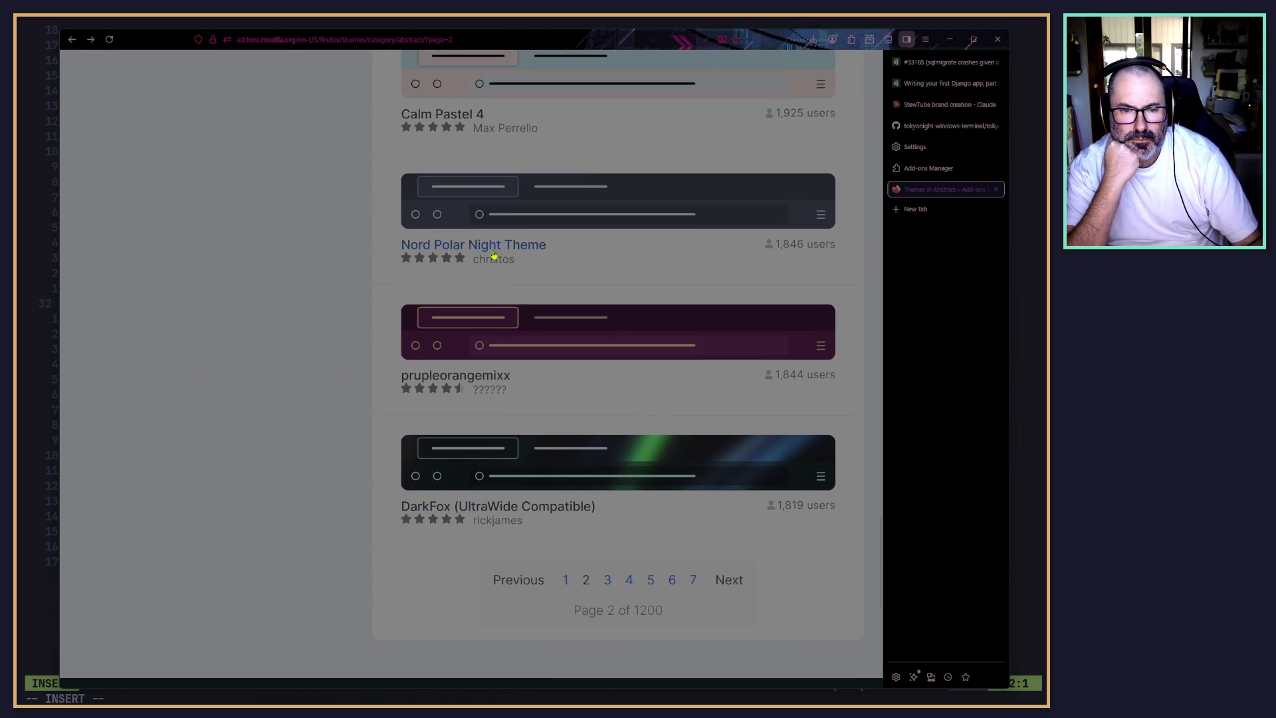
Install the Nord Polar Night theme in Firefox.
left_click(584, 184)
left_click(639, 212)
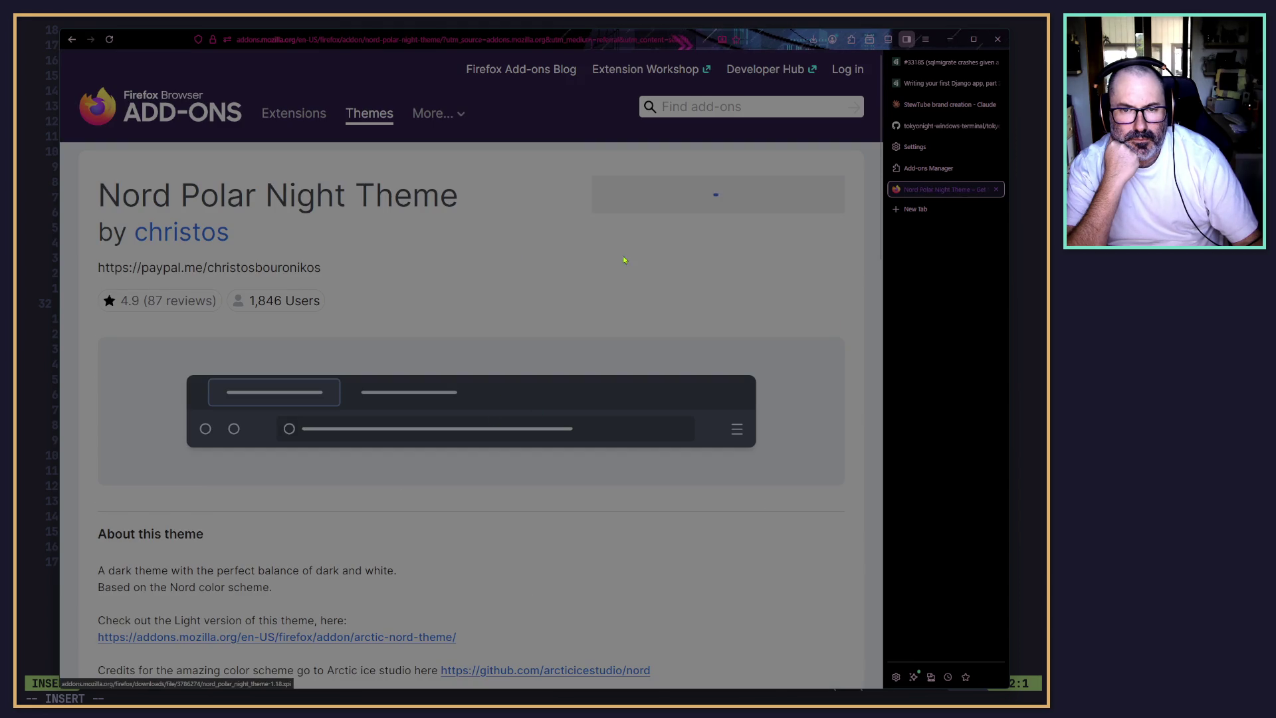
left_click(811, 103)
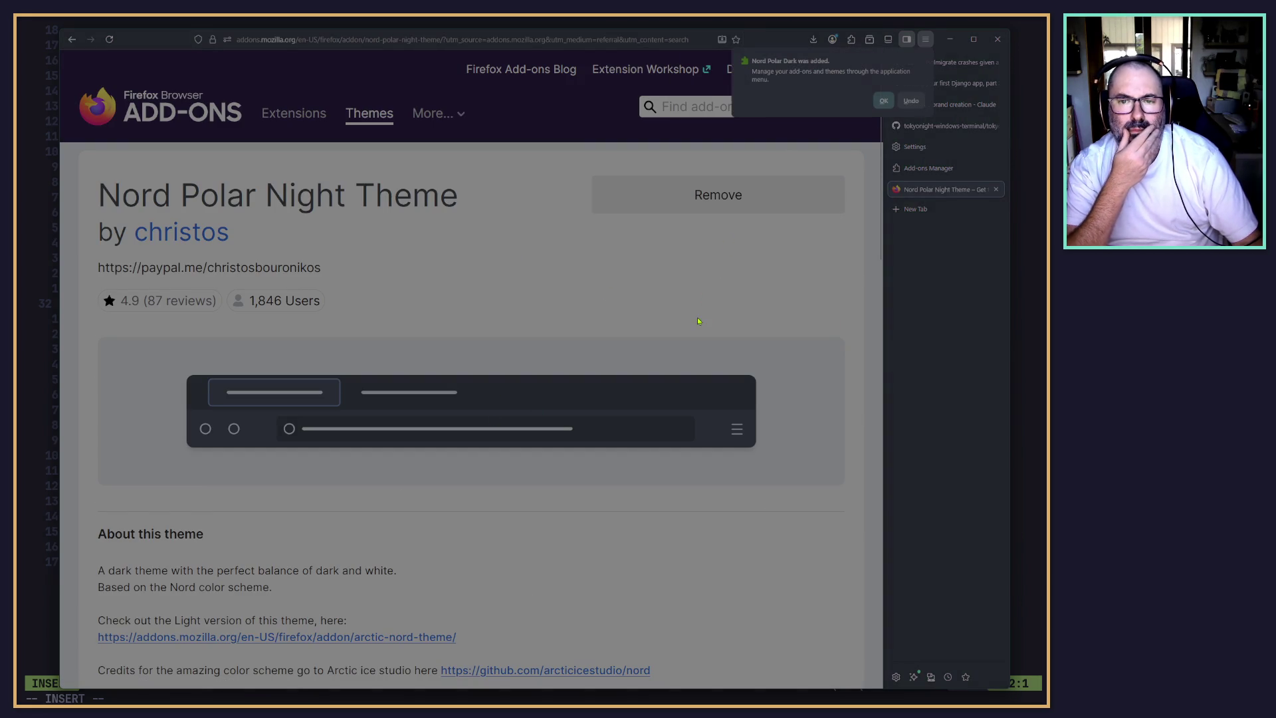
left_click(884, 101)
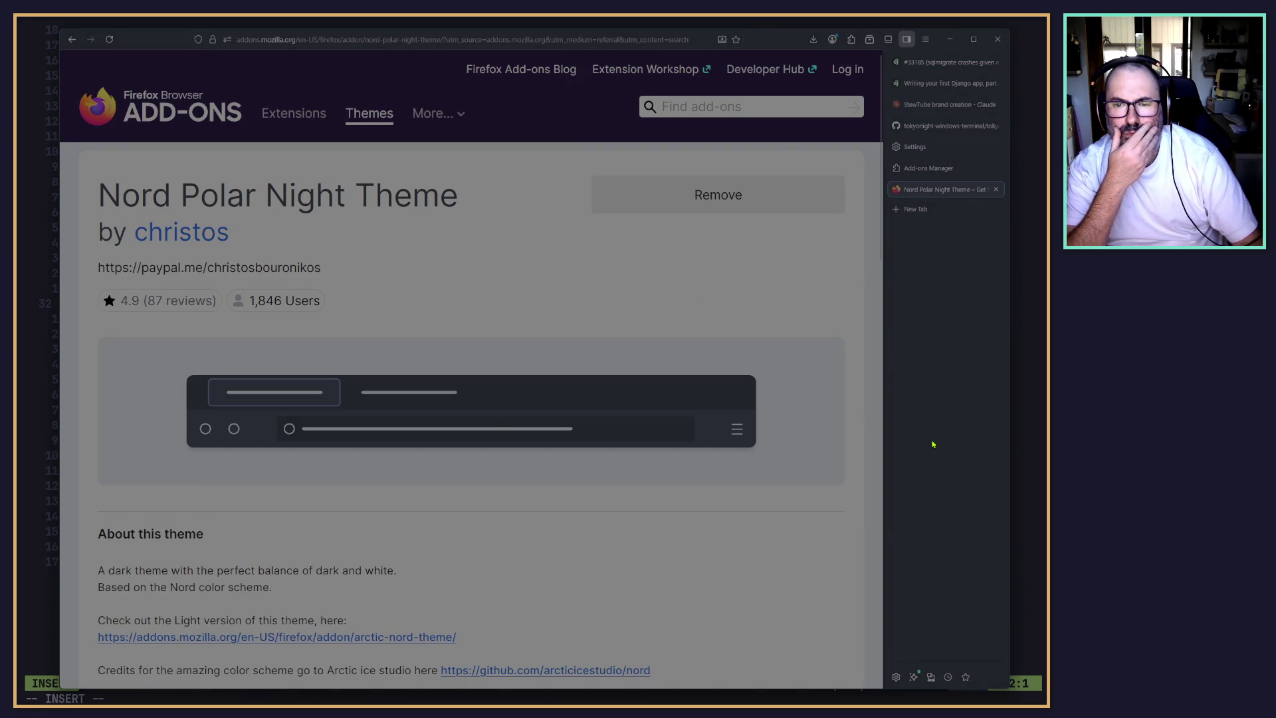
Search add-ons for 'tokyo night' and install the Tokyo Night Dark Theme.
left_click(731, 108)
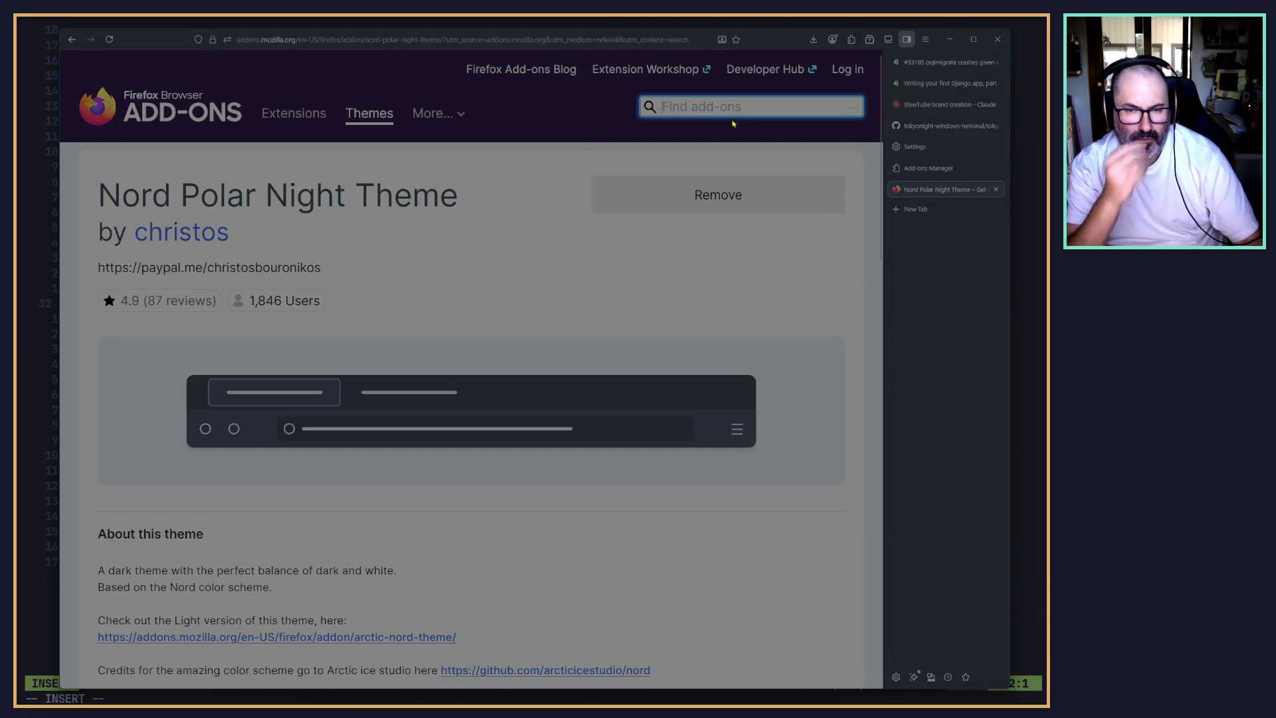
type("tok")
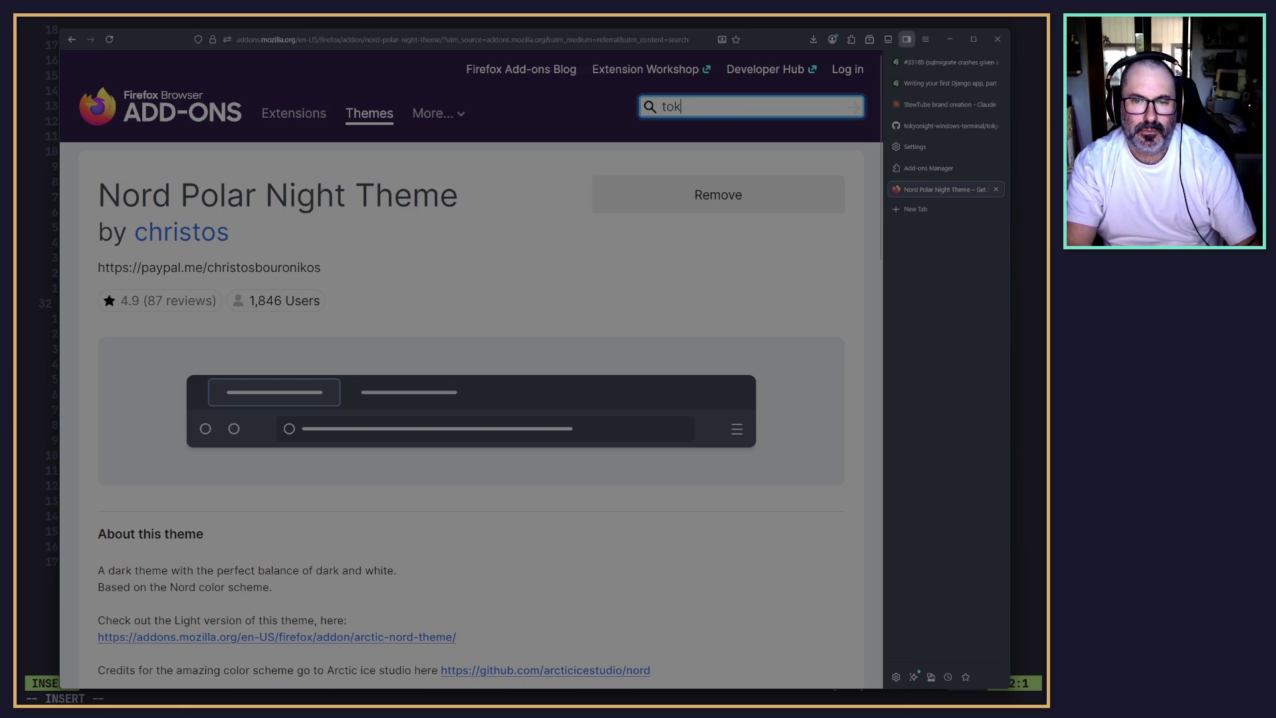
type("yo night")
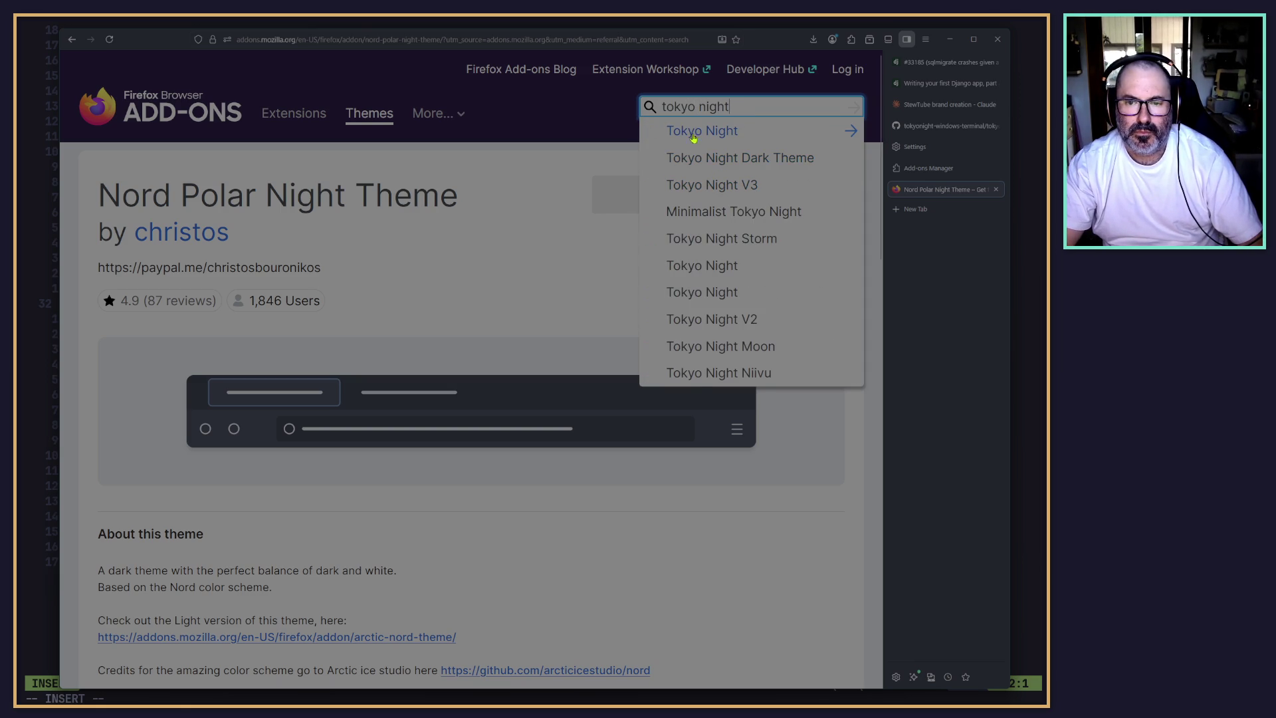
left_click(694, 156)
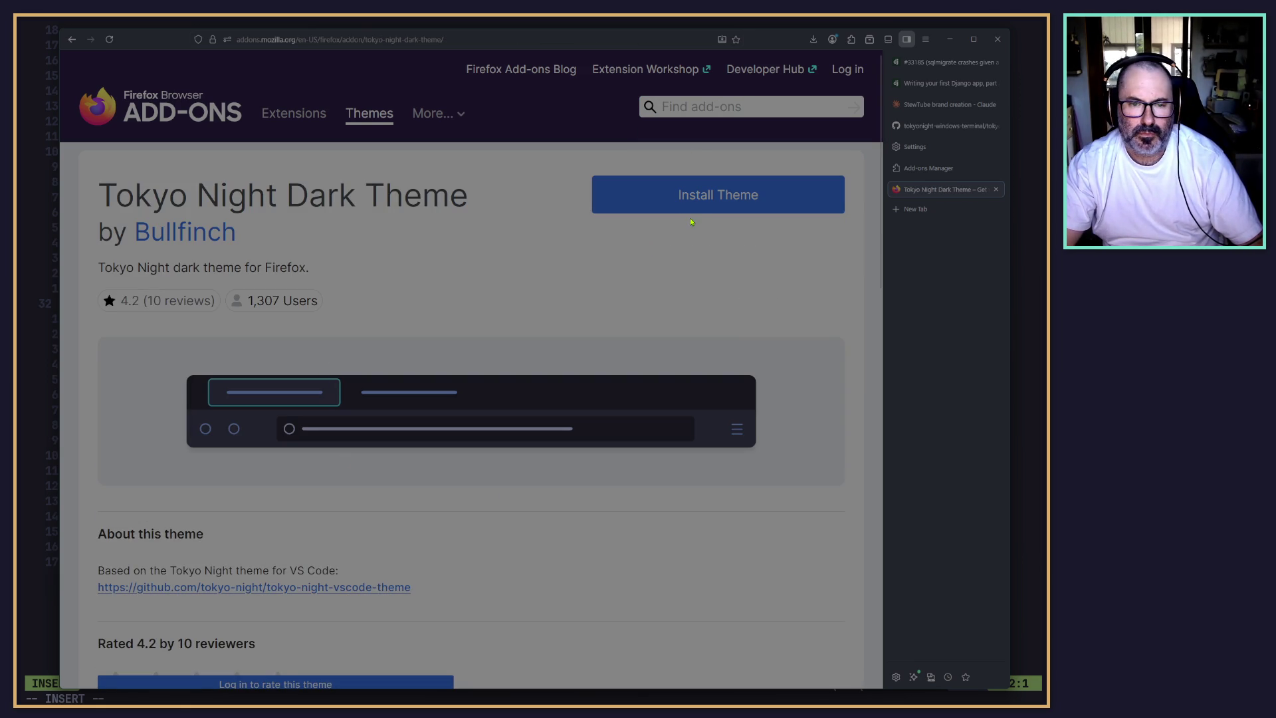
left_click(691, 209)
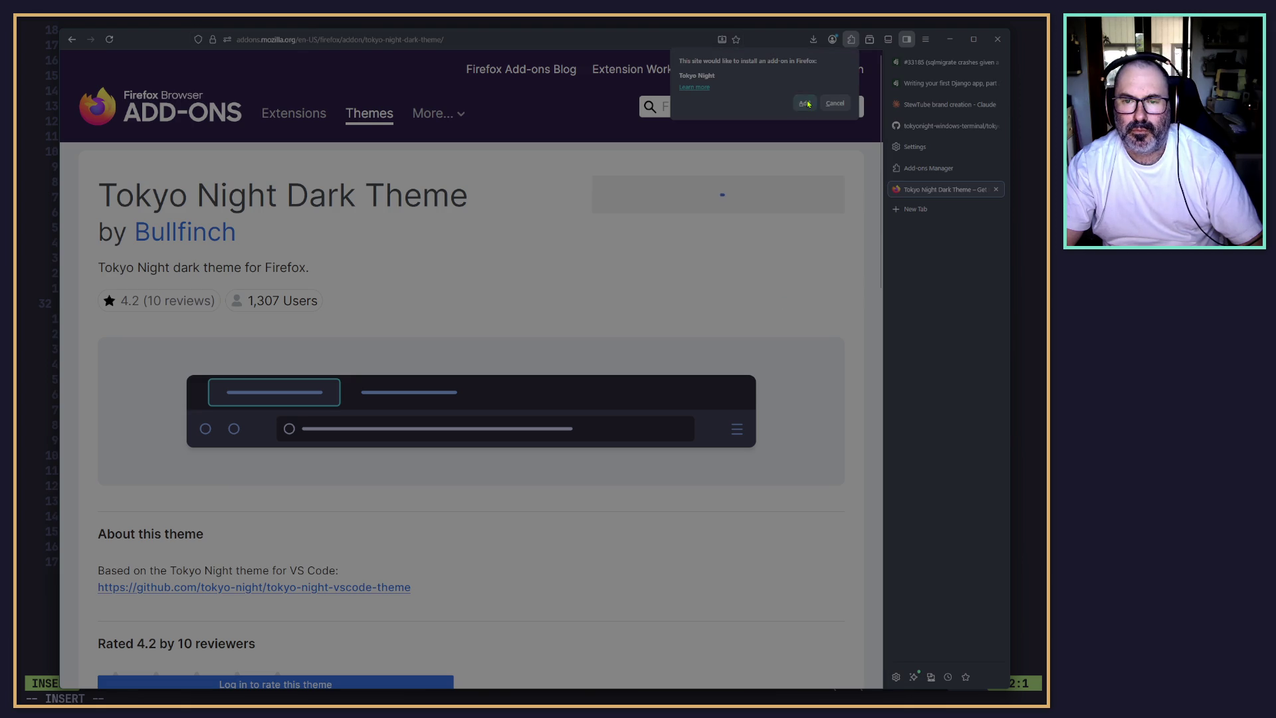
left_click(804, 104)
left_click(884, 100)
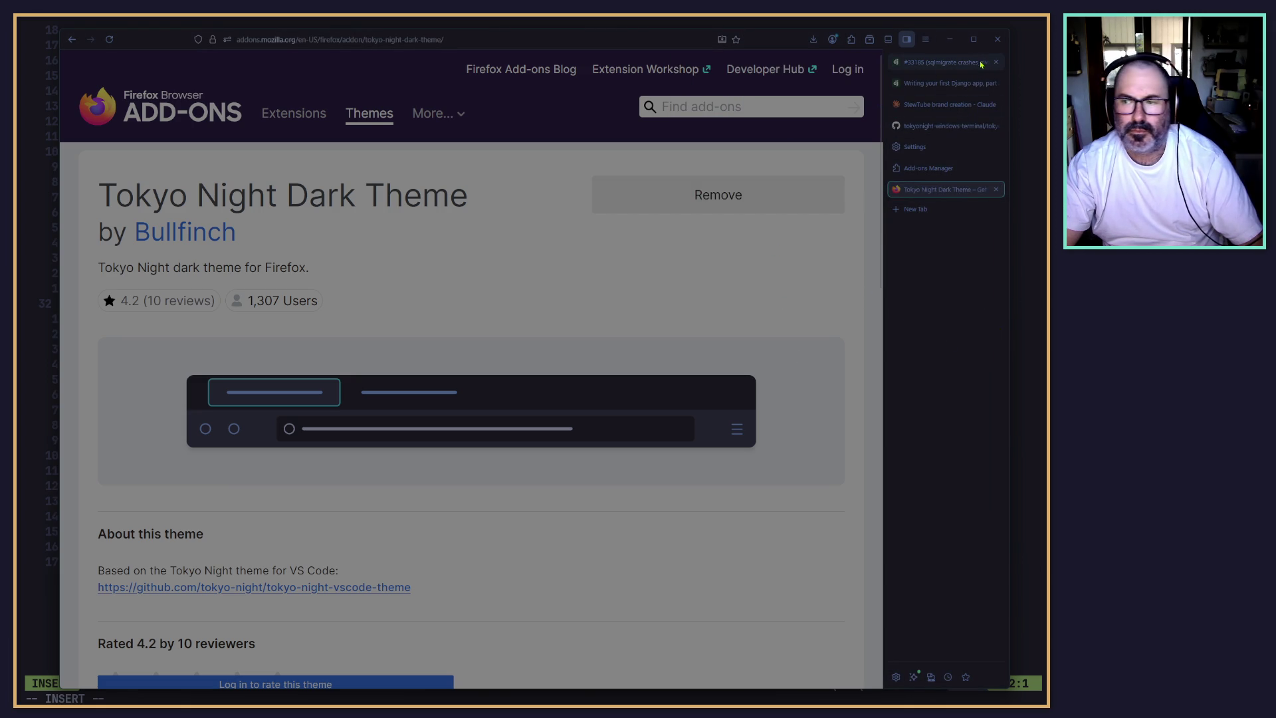
Switch back to the StewTube brand creation chat in Claude.
left_click(950, 39)
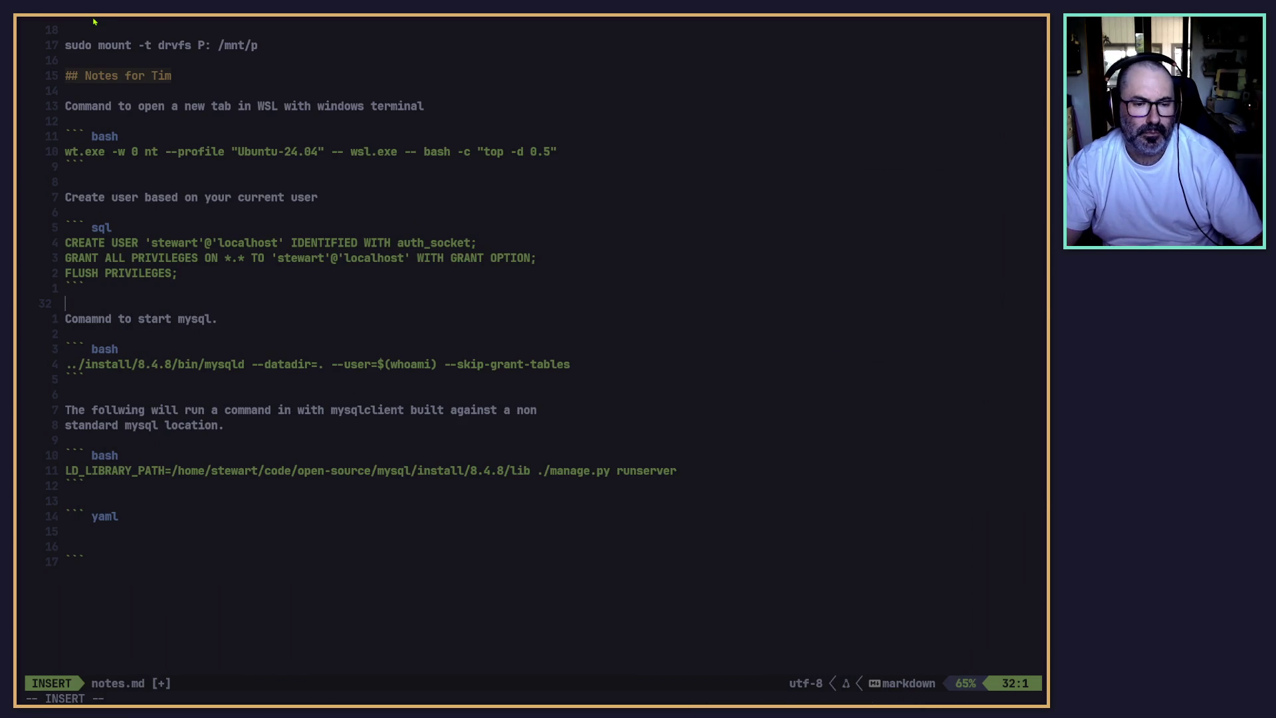
key("alt+Tab")
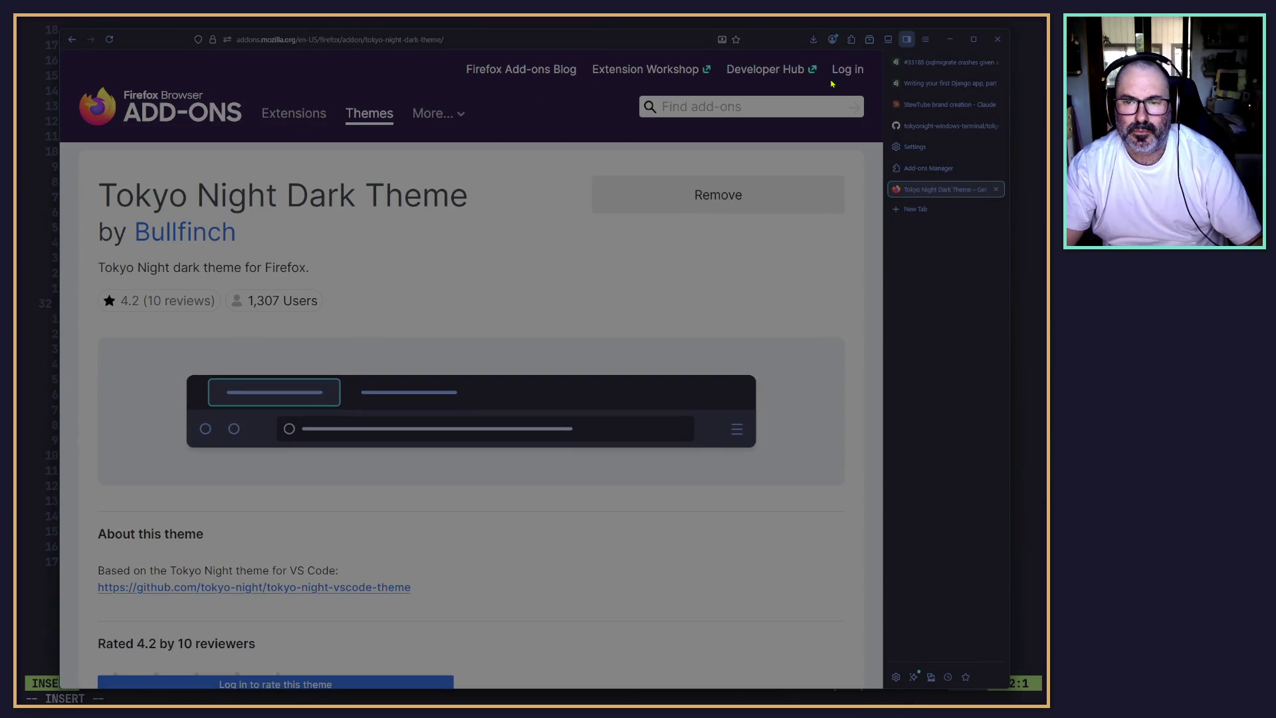
left_click(941, 104)
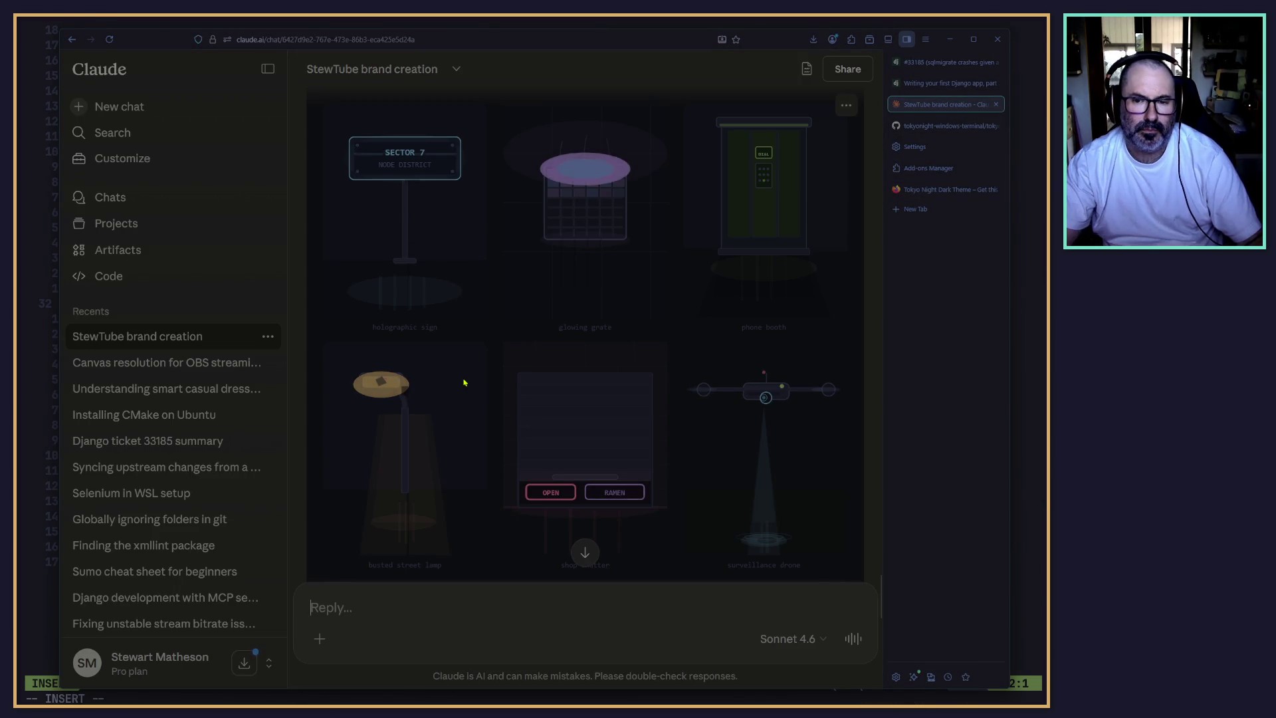